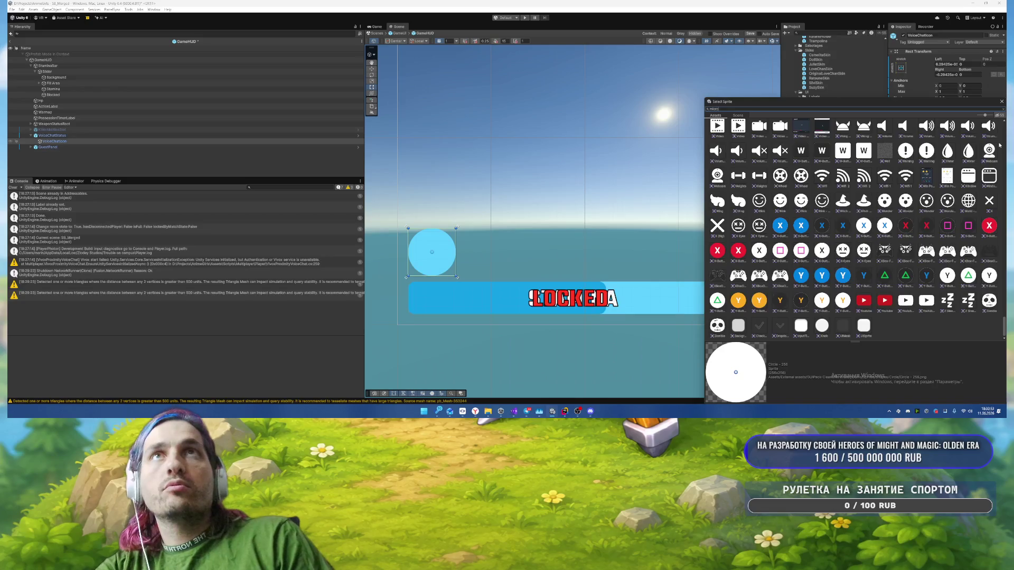
# Step: Assign the Microphone 2 sprite as VoiceChatIcon's Source Image
pyautogui.doubleClick(777, 131)
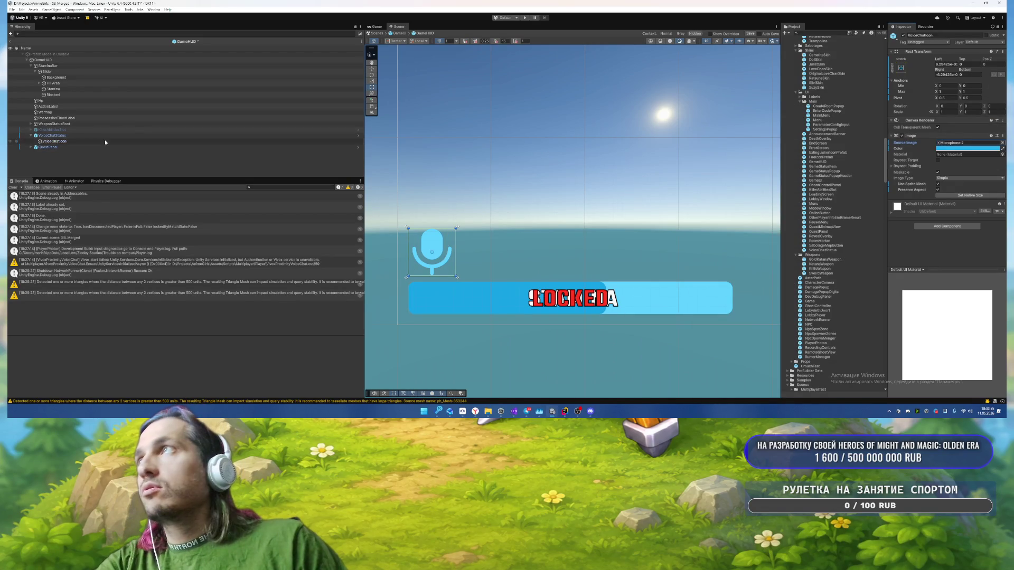
pyautogui.click(91, 143)
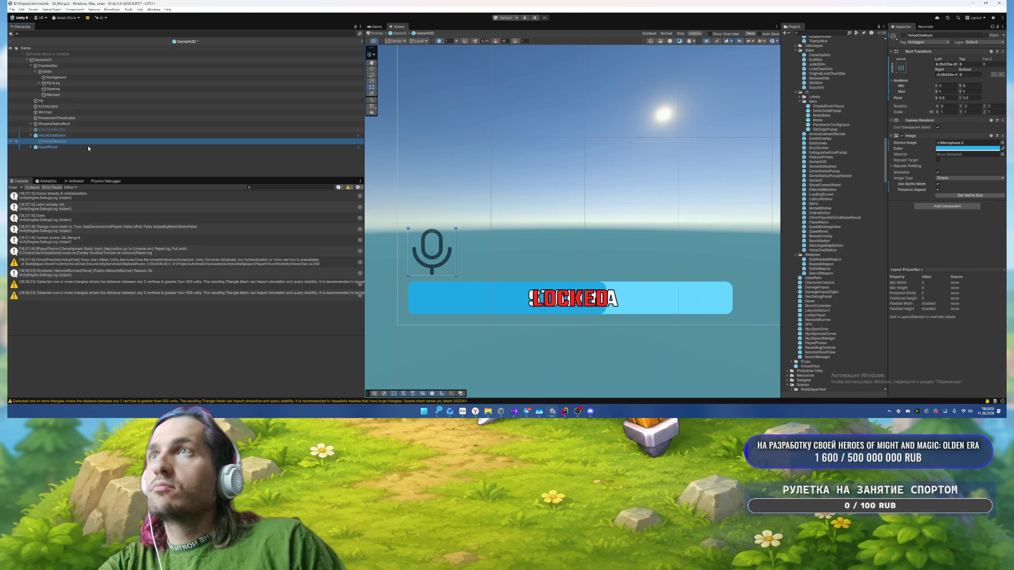
pyautogui.press('Up')
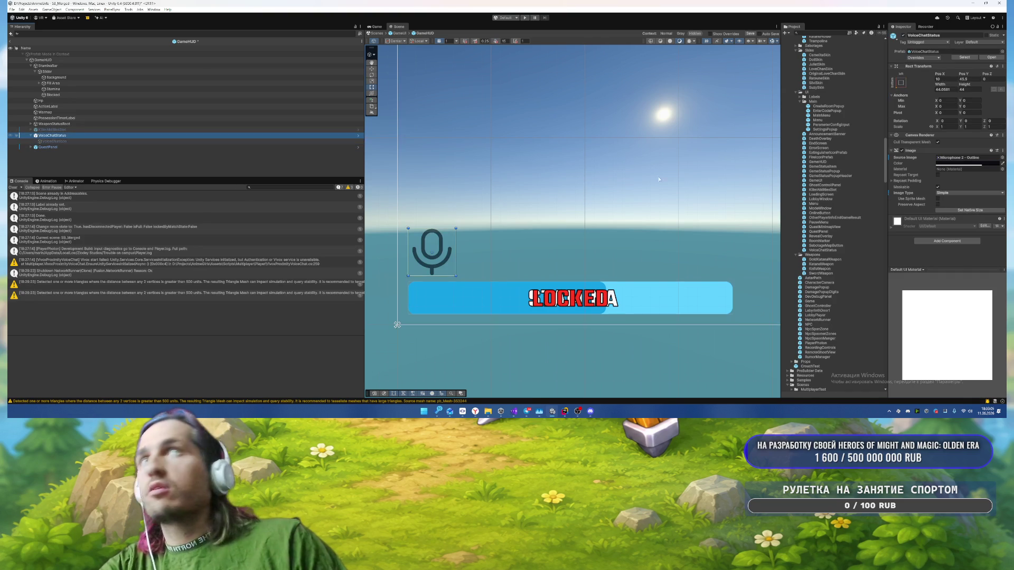
# Step: Inspect VoiceChatIcon and VoiceChatStatus in the Hierarchy, ending on the GameHUD object
pyautogui.click(84, 141)
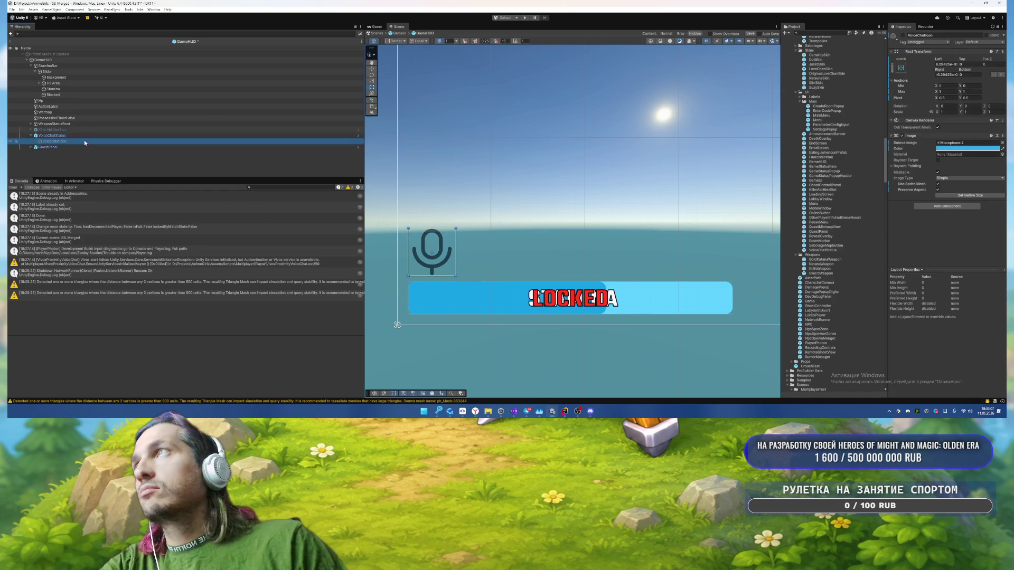
pyautogui.press('Up')
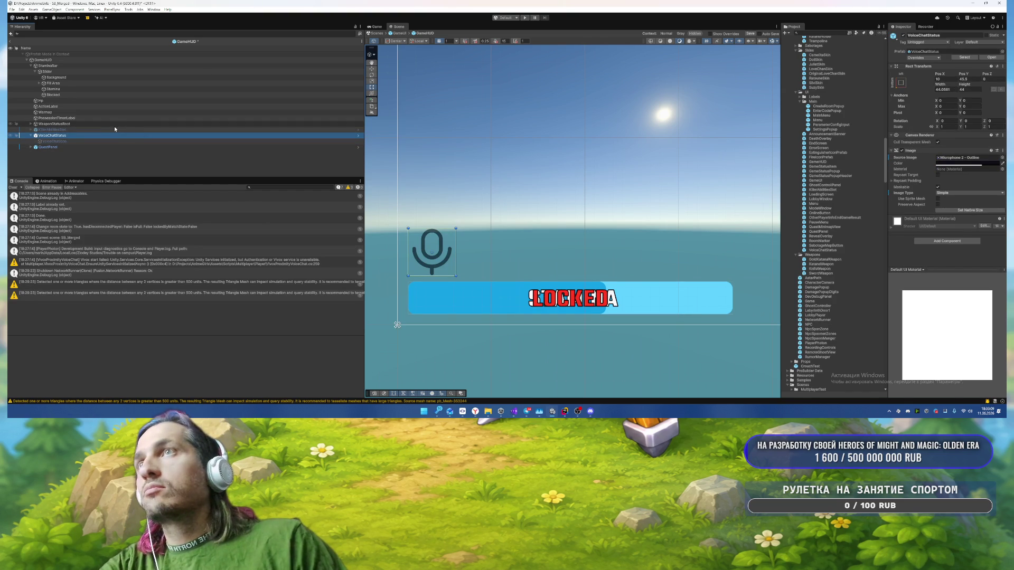
pyautogui.press('Down')
pyautogui.click(104, 136)
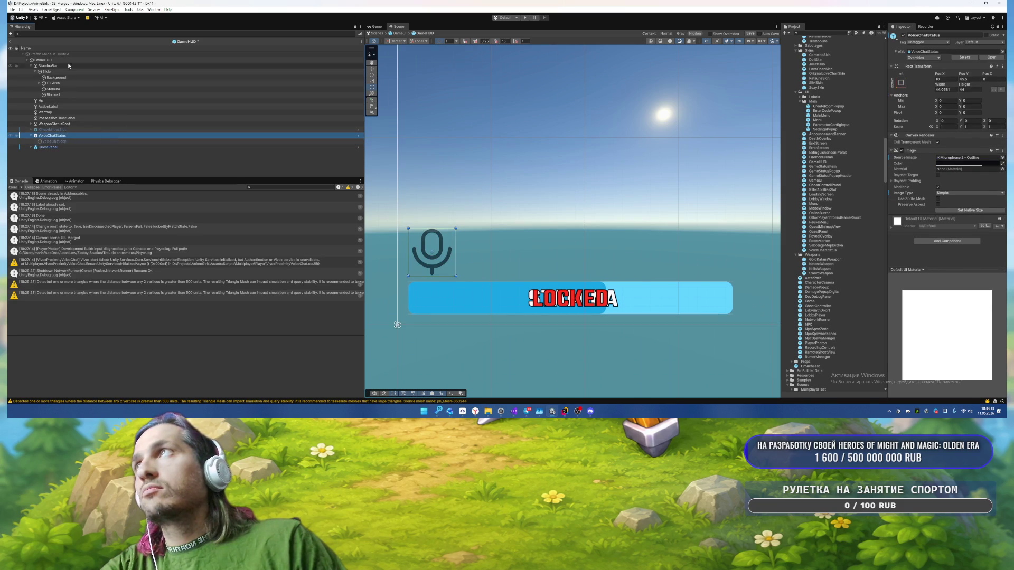
pyautogui.click(44, 59)
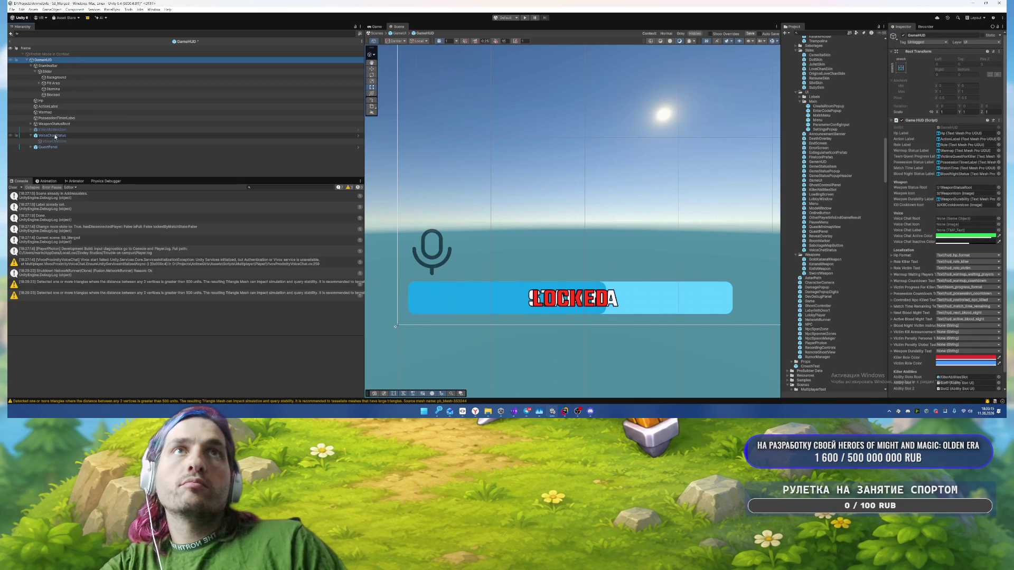
# Step: Assign VoiceChatStatus as Voice Chat Root and VoiceChatIcon as Voice Chat Icon, with blue active colour
pyautogui.moveTo(55, 137); pyautogui.dragTo(966, 218)
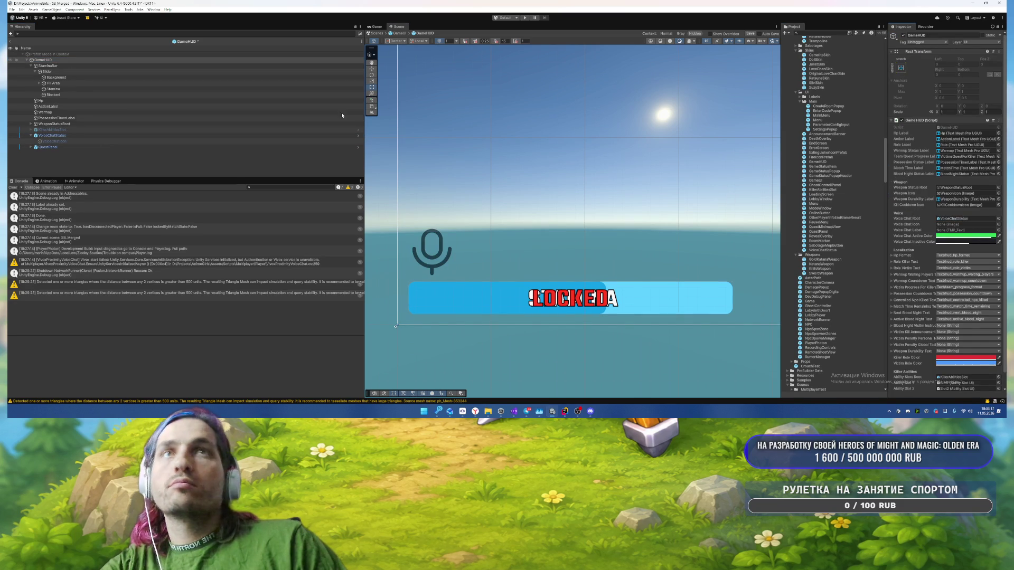
pyautogui.moveTo(53, 141); pyautogui.dragTo(966, 224)
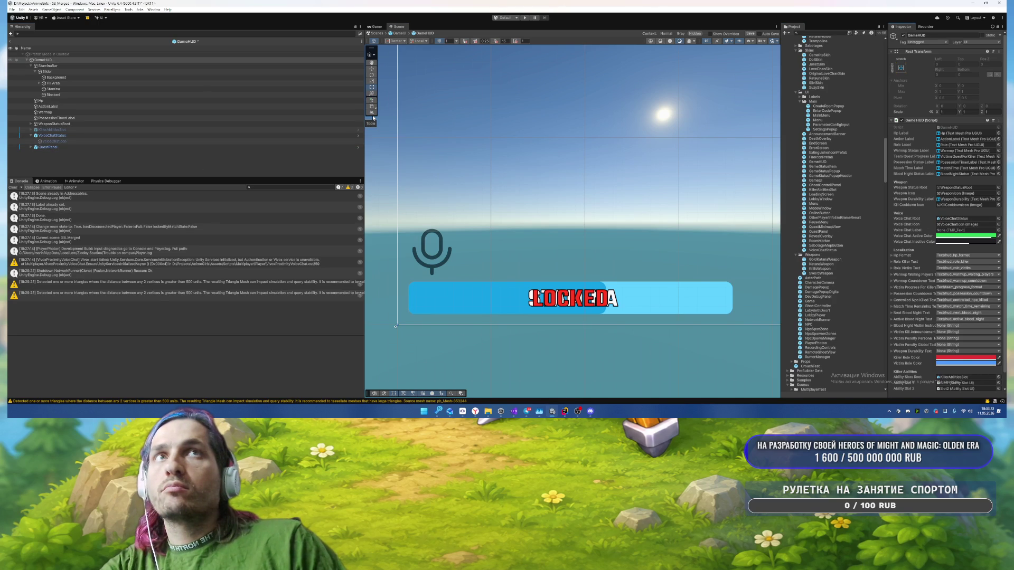
pyautogui.click(966, 236)
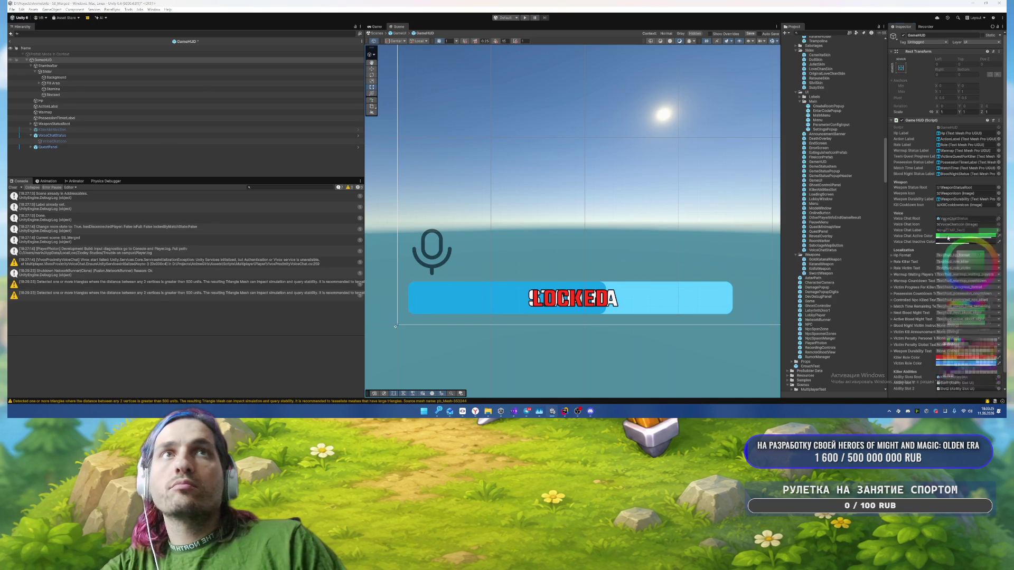
pyautogui.click(965, 398)
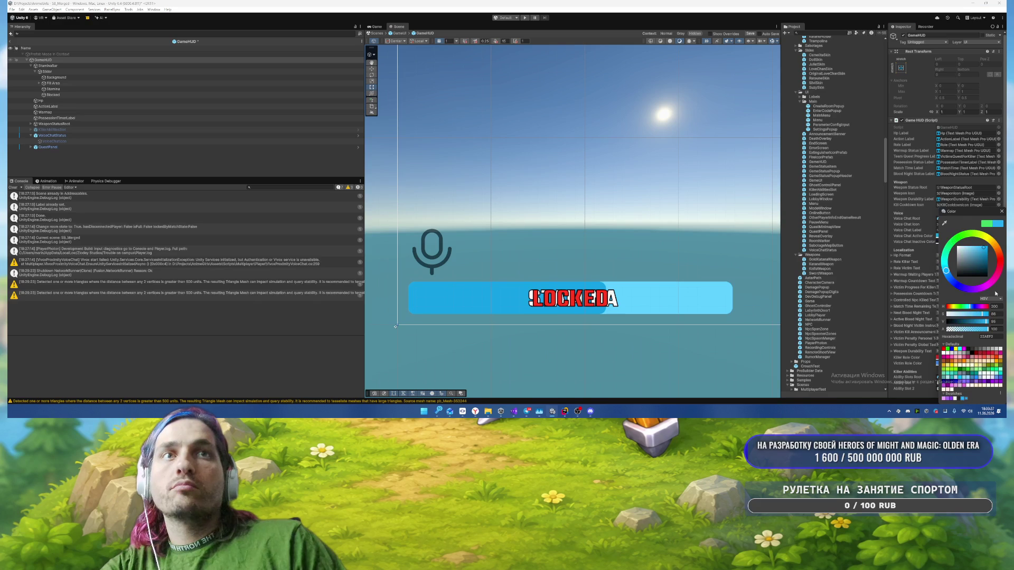
pyautogui.click(1002, 211)
# Step: Check the VoiceChatIcon and VoiceChatStatus images, then select GameHUD again
pyautogui.click(87, 141)
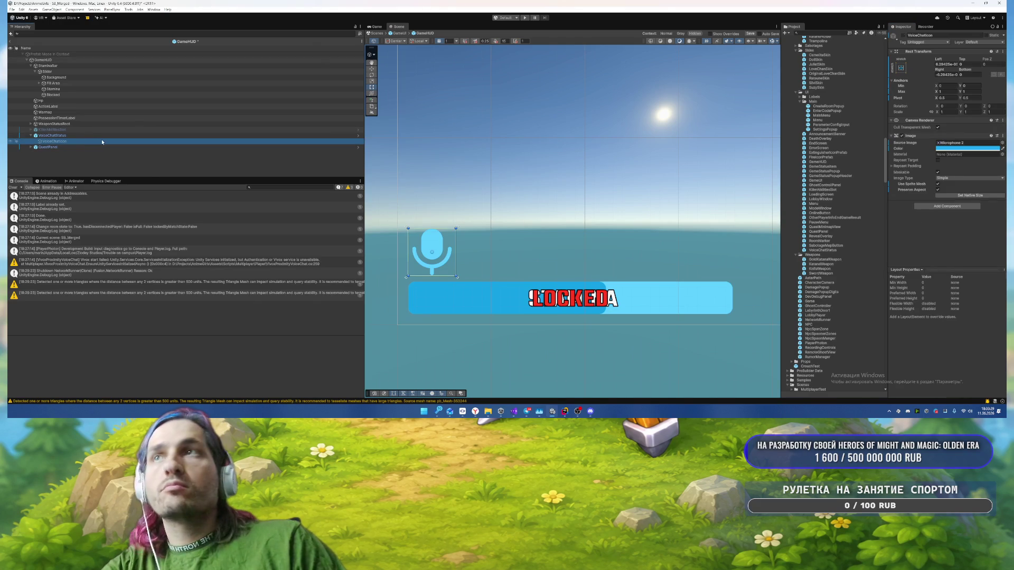
pyautogui.click(72, 136)
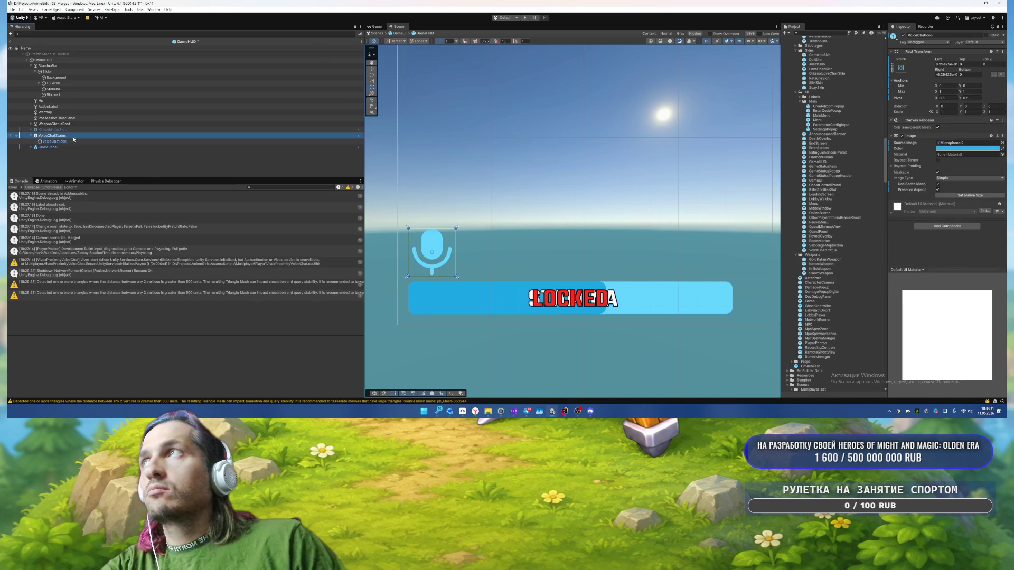
pyautogui.click(72, 142)
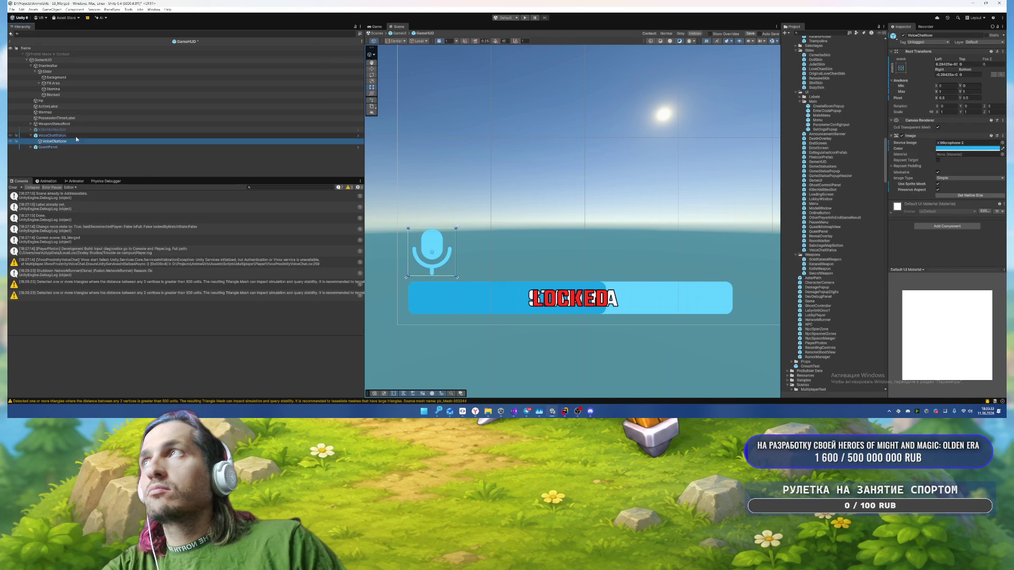
pyautogui.click(76, 136)
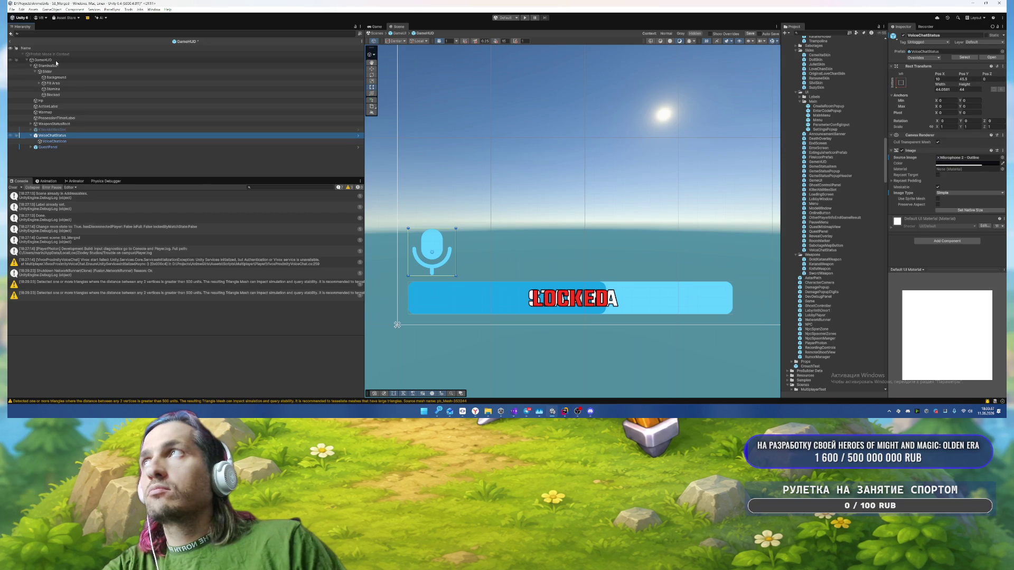
pyautogui.click(169, 60)
# Step: Open GameHUD.cs in Rider and delete the voiceChatLabel field declaration
pyautogui.doubleClick(960, 127)
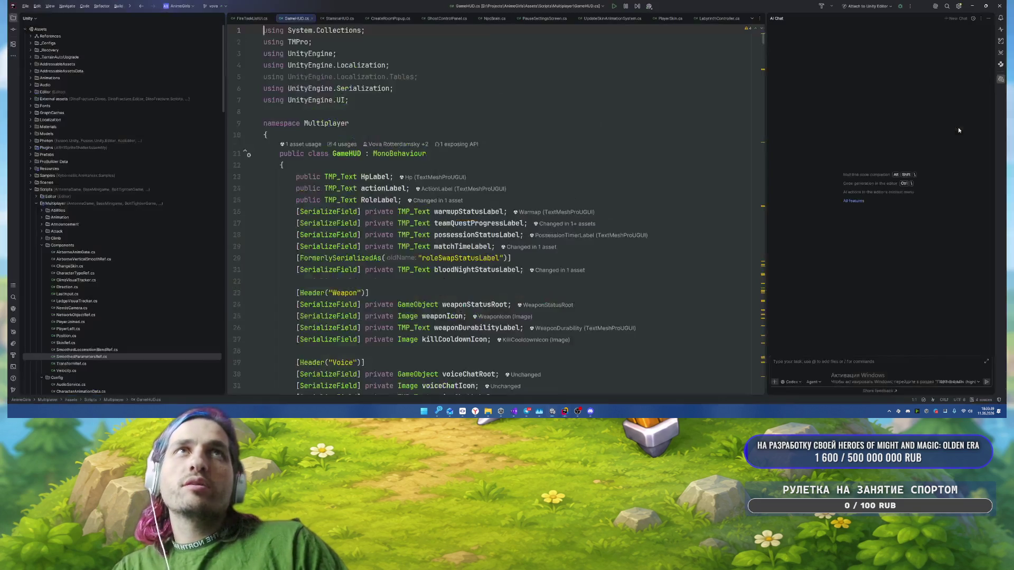
pyautogui.scroll(-12, 473, 170)
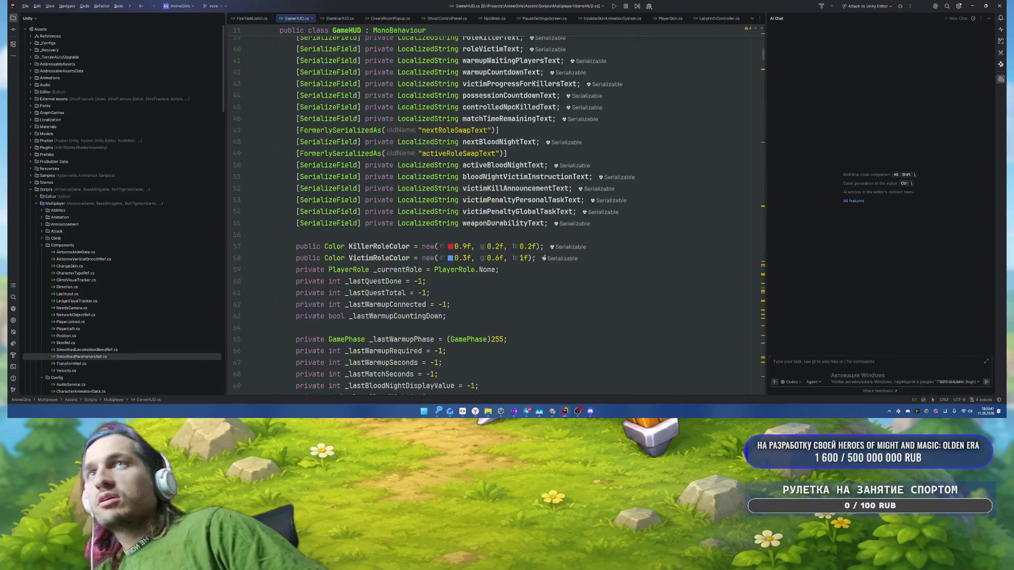
pyautogui.scroll(8, 544, 259)
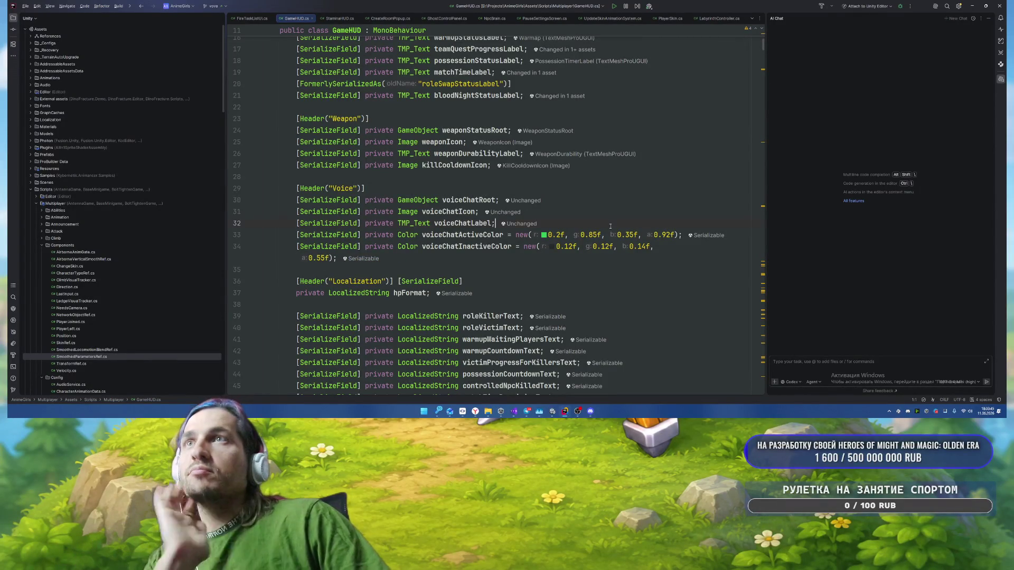
pyautogui.moveTo(600, 224); pyautogui.dragTo(599, 214)
pyautogui.press('BackSpace')
# Step: Delete the voiceChatLabel null check and SetActive call from SetVoiceChatTalking
pyautogui.press('F2')
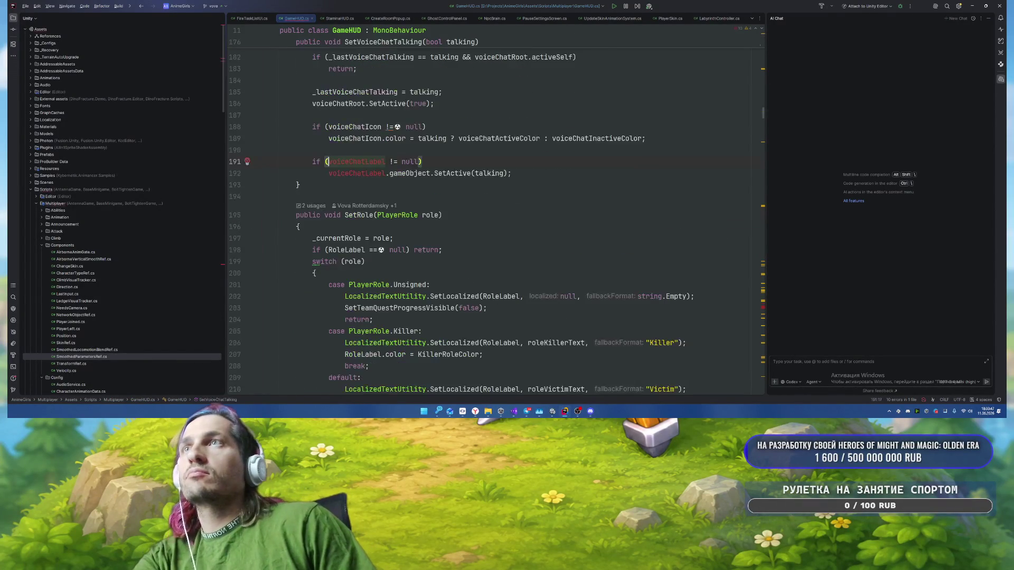
pyautogui.hotkey('ctrl', 'w')
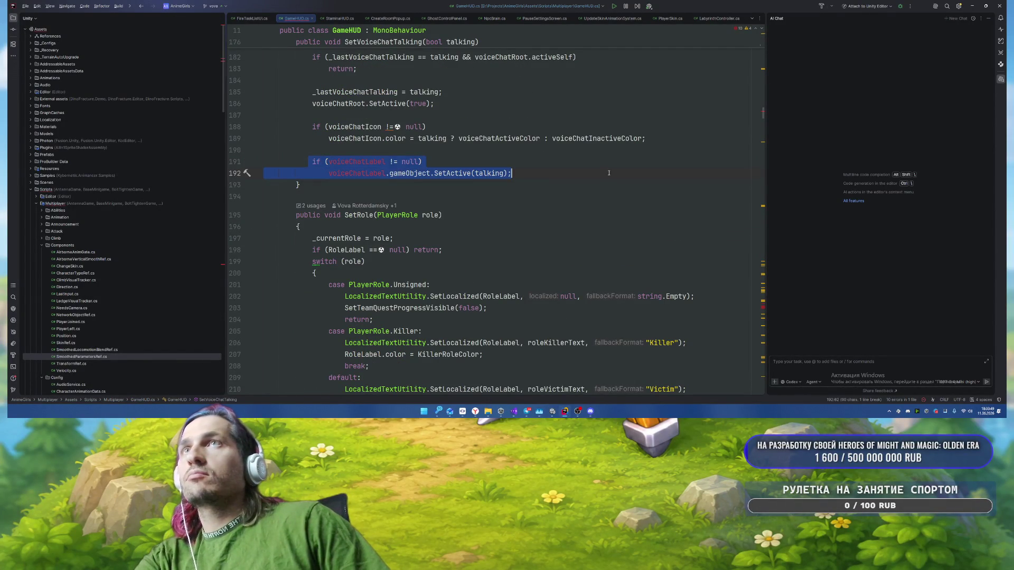
pyautogui.press('Delete')
pyautogui.press('BackSpace')
pyautogui.press('BackSpace')
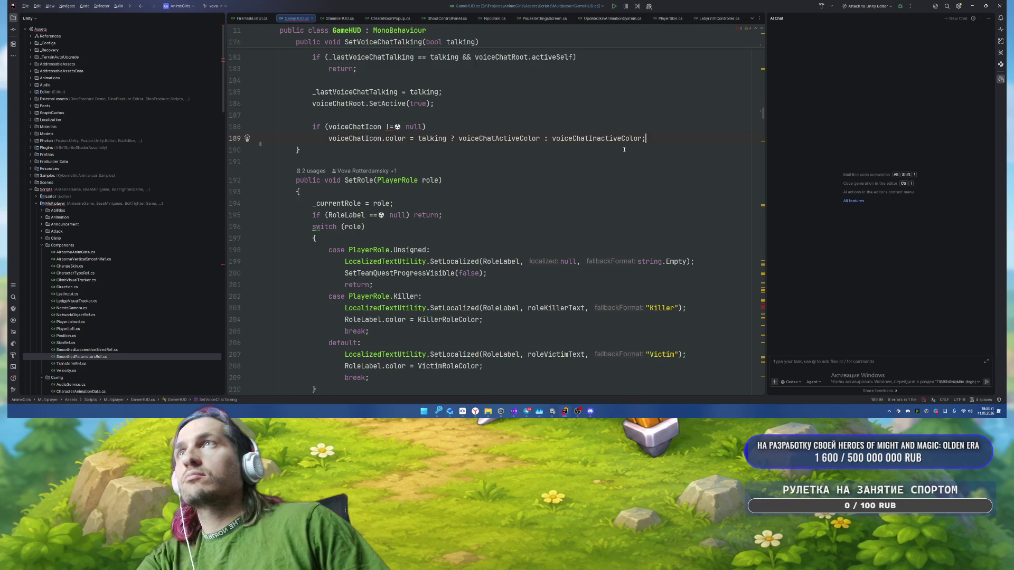
pyautogui.scroll(4, 403, 249)
pyautogui.click(525, 241)
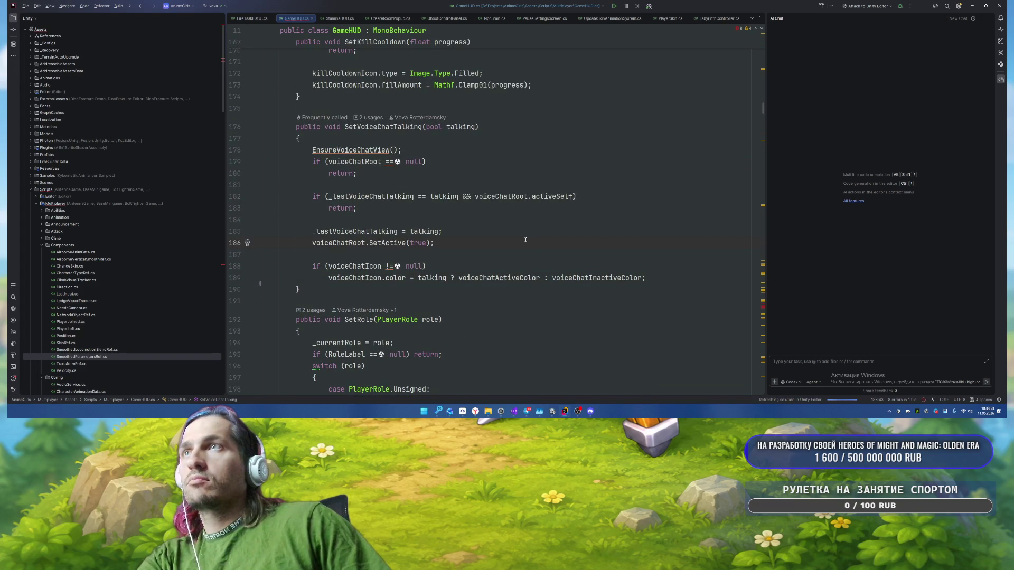
# Step: Delete the whole EnsureVoiceChatView method
pyautogui.keyDown('ctrl'); pyautogui.click(353, 151); pyautogui.keyUp('ctrl')
pyautogui.moveTo(284, 169); pyautogui.dragTo(263, 344)
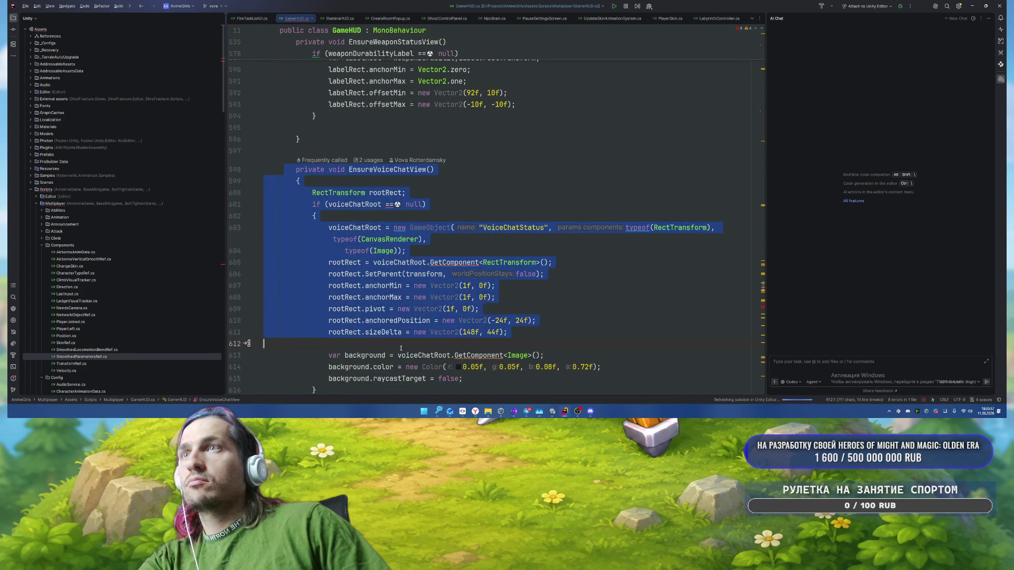
pyautogui.scroll(-5, 396, 256)
pyautogui.scroll(-15, 396, 255)
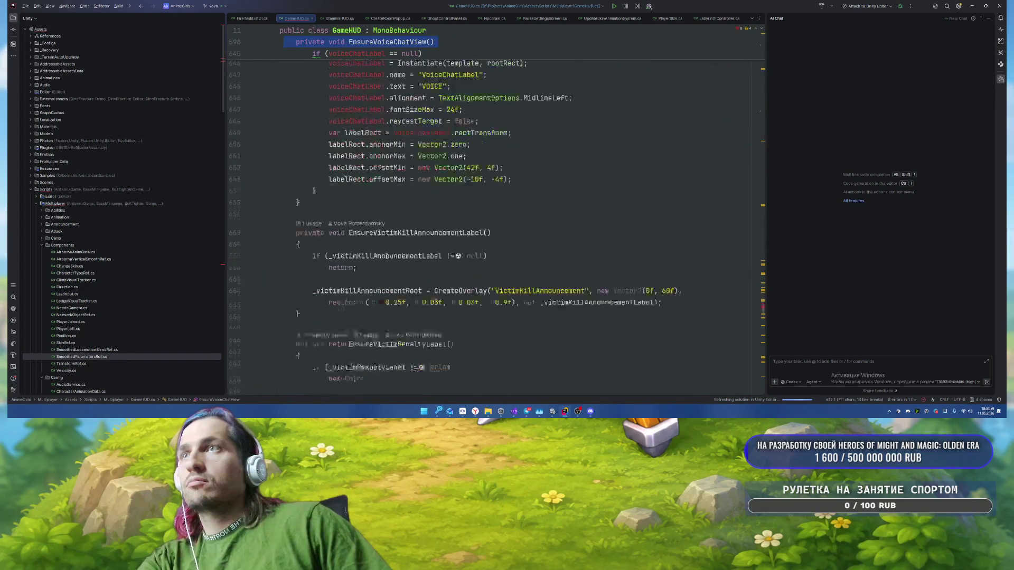
pyautogui.keyDown('shift'); pyautogui.click(345, 160); pyautogui.keyUp('shift')
pyautogui.press('Delete')
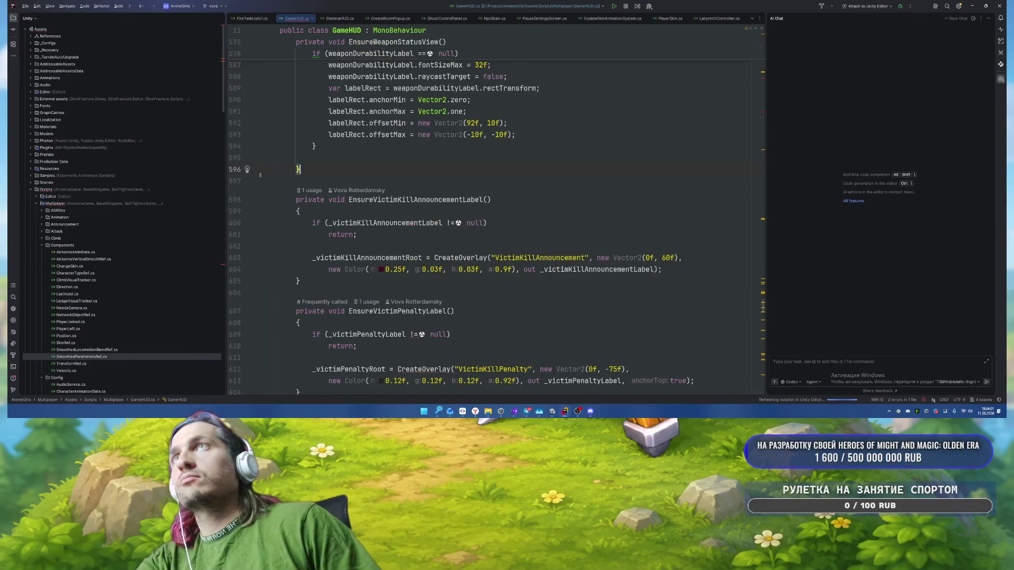
# Step: Remove the EnsureVoiceChatView calls from Awake and SetVoiceChatTalking
pyautogui.press('F2')
pyautogui.click(402, 177)
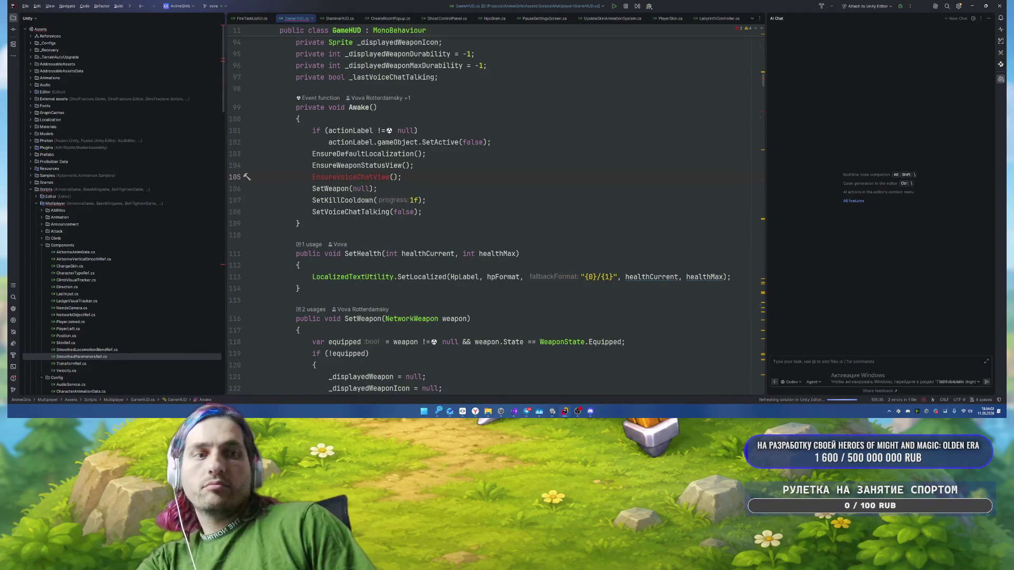
pyautogui.hotkey('ctrl', 'w')
pyautogui.hotkey('ctrl', 'w')
pyautogui.press('Delete')
pyautogui.press('F2')
pyautogui.hotkey('ctrl', 'w')
pyautogui.hotkey('ctrl', 'w')
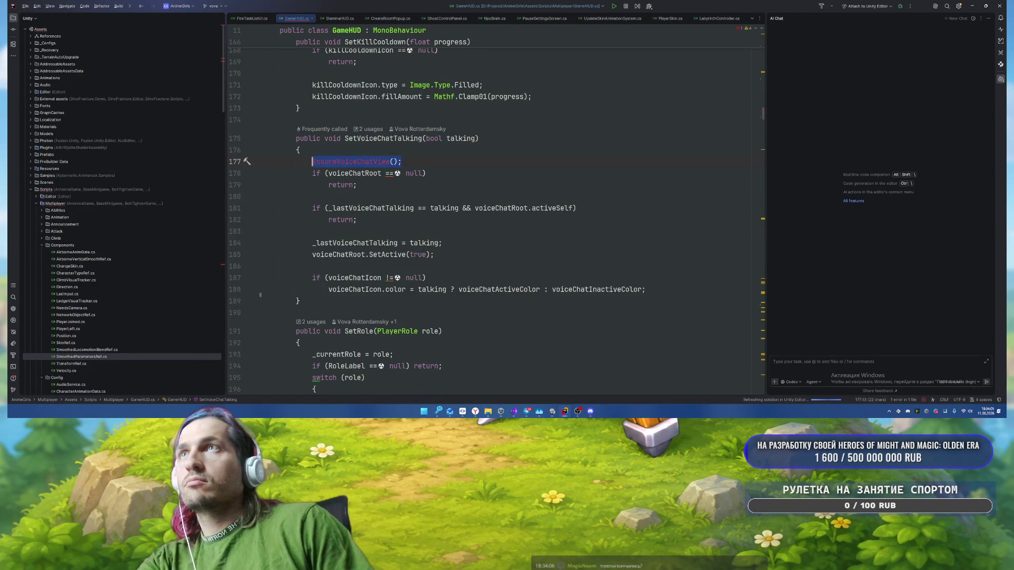
pyautogui.press('Delete')
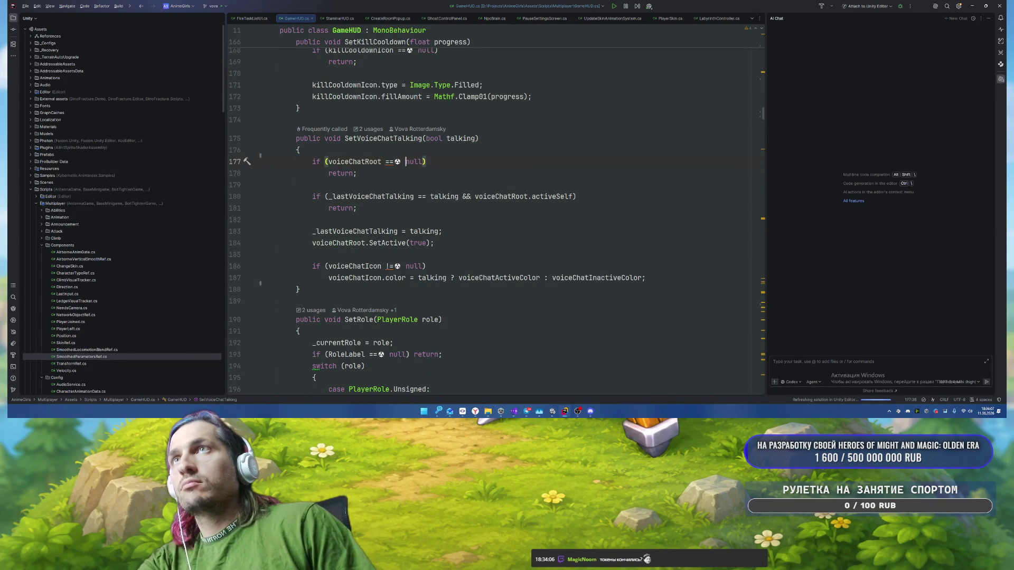
# Step: Simplify the null checks to !voiceChatRoot and if (voiceChatIcon)
pyautogui.hotkey('alt', 'Return')
pyautogui.press('Return')
pyautogui.press('Down')
pyautogui.press('Down')
pyautogui.press('Down')
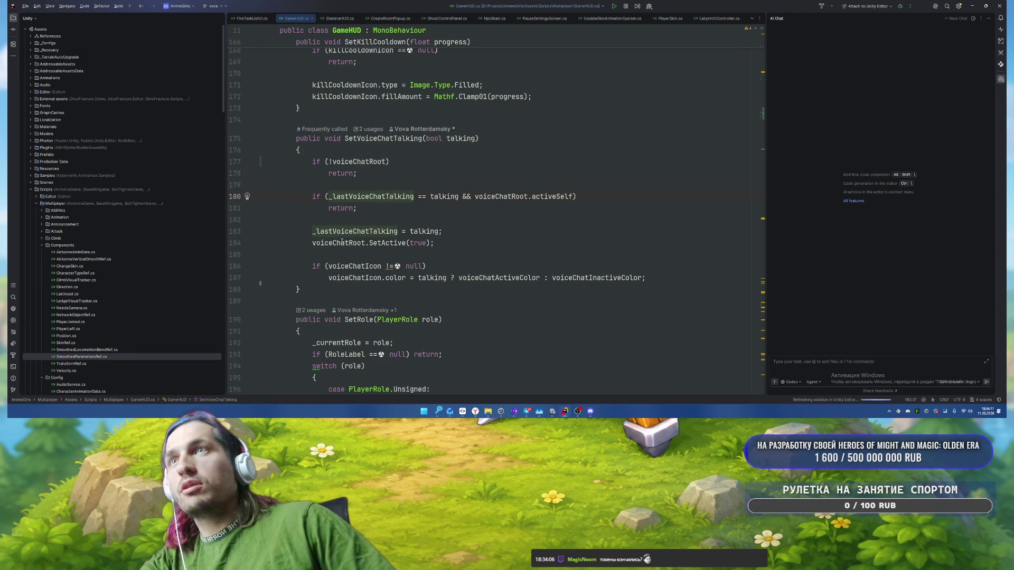
pyautogui.click(388, 267)
pyautogui.hotkey('alt', 'Return')
pyautogui.press('Return')
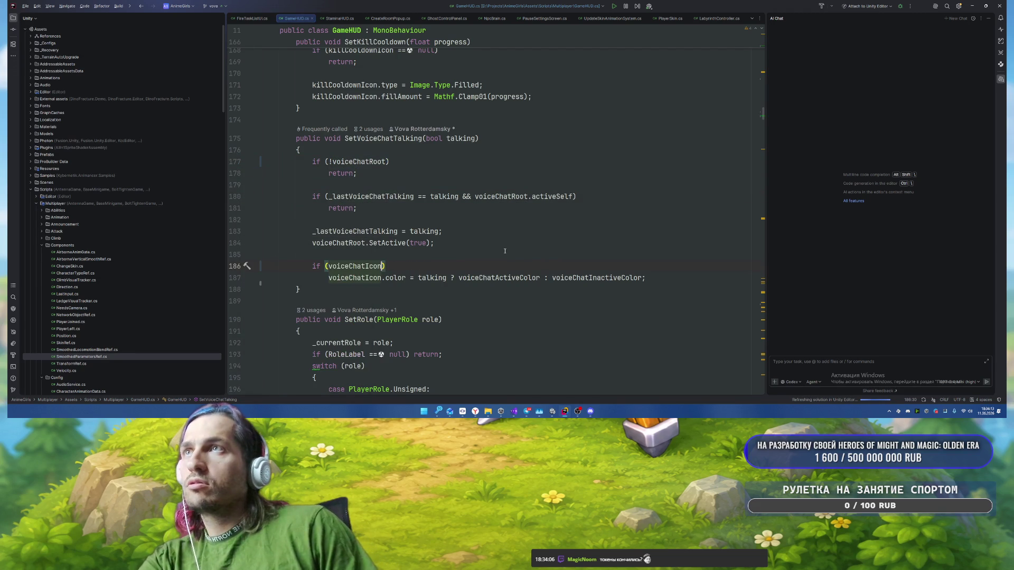
pyautogui.click(505, 251)
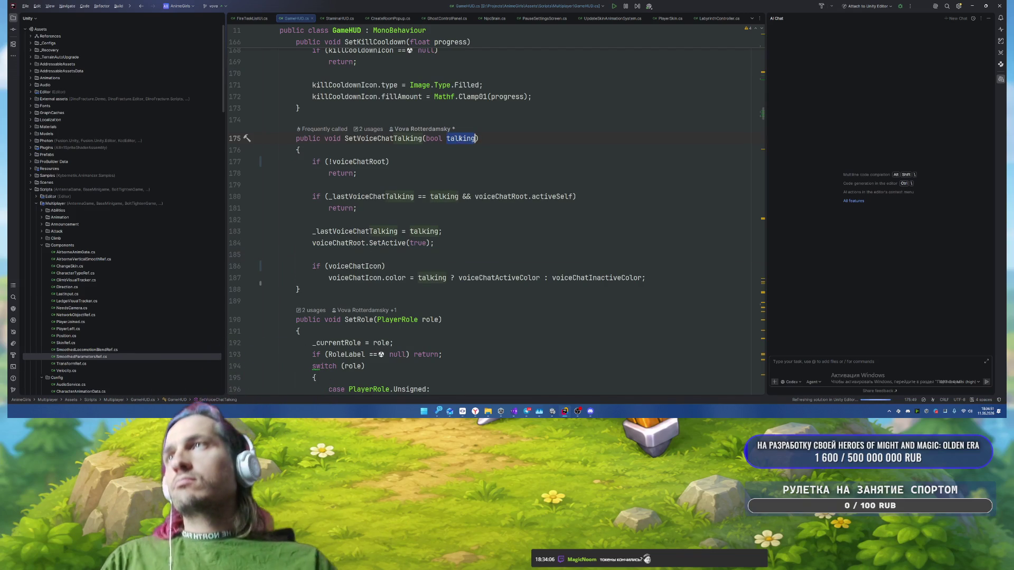
# Step: Change the SetActive(true) argument to talking
pyautogui.doubleClick(419, 243)
pyautogui.write('talking')
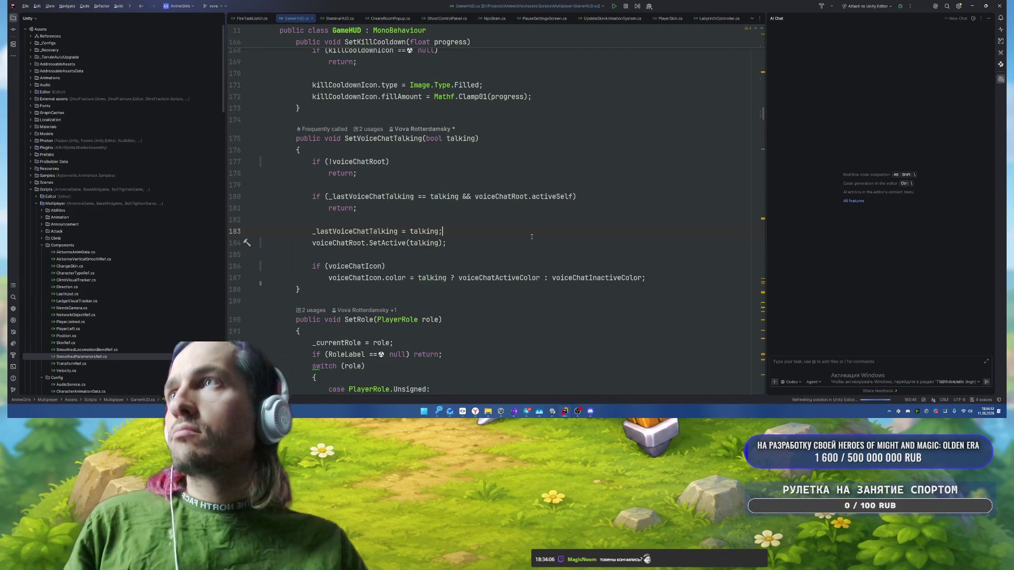
pyautogui.click(531, 237)
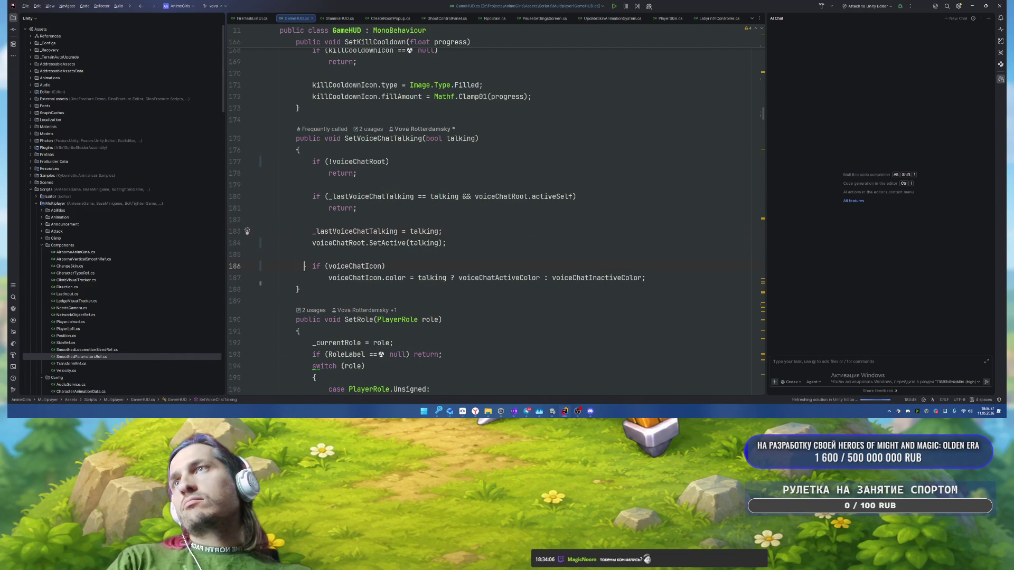
pyautogui.moveTo(307, 264); pyautogui.dragTo(645, 279)
pyautogui.hotkey('ctrl', 'z')
# Step: Delete the voiceChatIcon and voice colour field declarations
pyautogui.keyDown('ctrl'); pyautogui.click(348, 273); pyautogui.keyUp('ctrl')
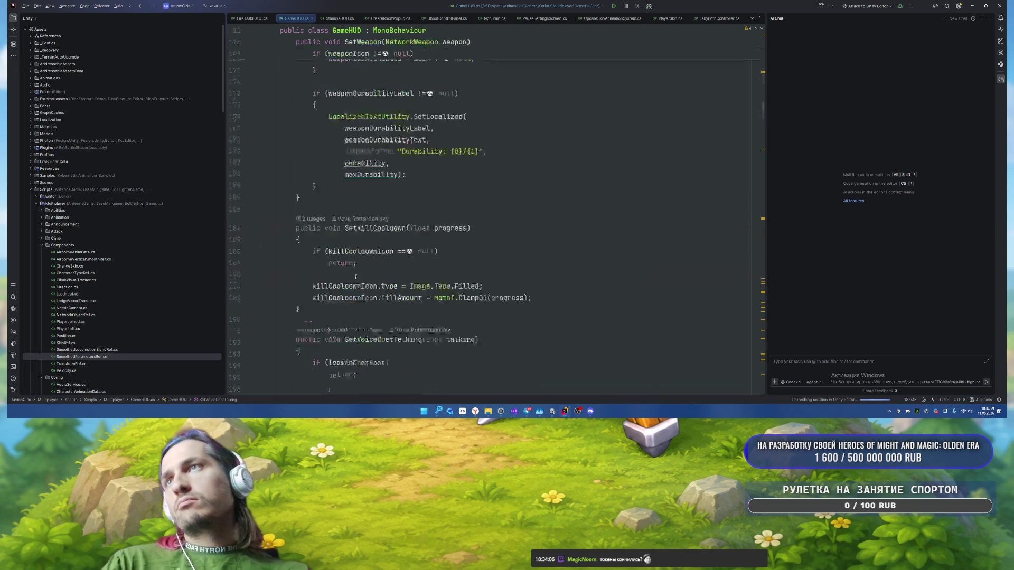
pyautogui.moveTo(284, 173)
pyautogui.mouseDown()
pyautogui.moveTo(655, 193)
pyautogui.moveTo(684, 182)
pyautogui.moveTo(655, 194)
pyautogui.mouseUp()
pyautogui.press('Delete')
pyautogui.hotkey('shift', 'End')
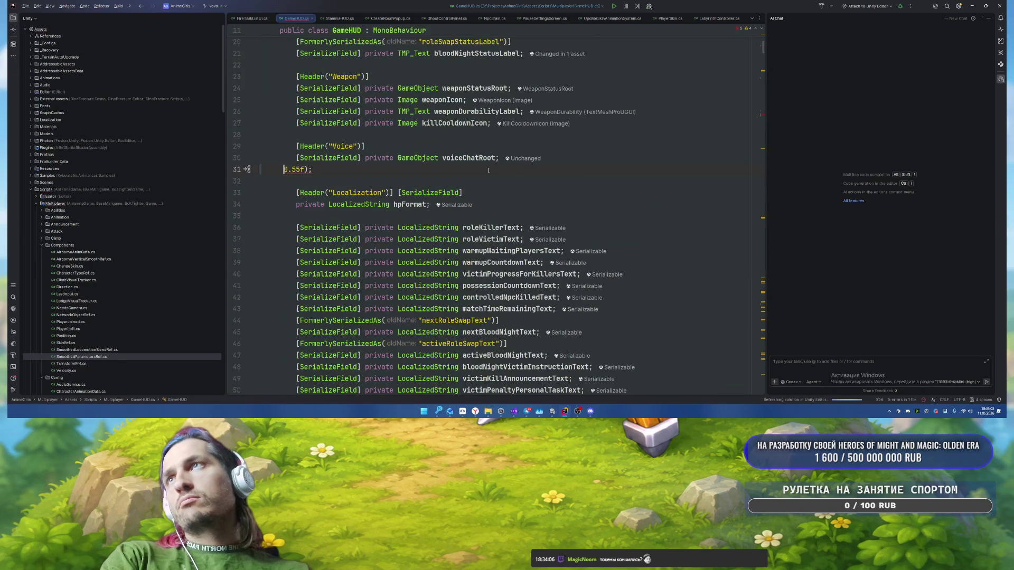
pyautogui.press('Delete')
pyautogui.press('BackSpace')
# Step: Rename the voiceChatRoot field to voiceChatActive
pyautogui.press('Left')
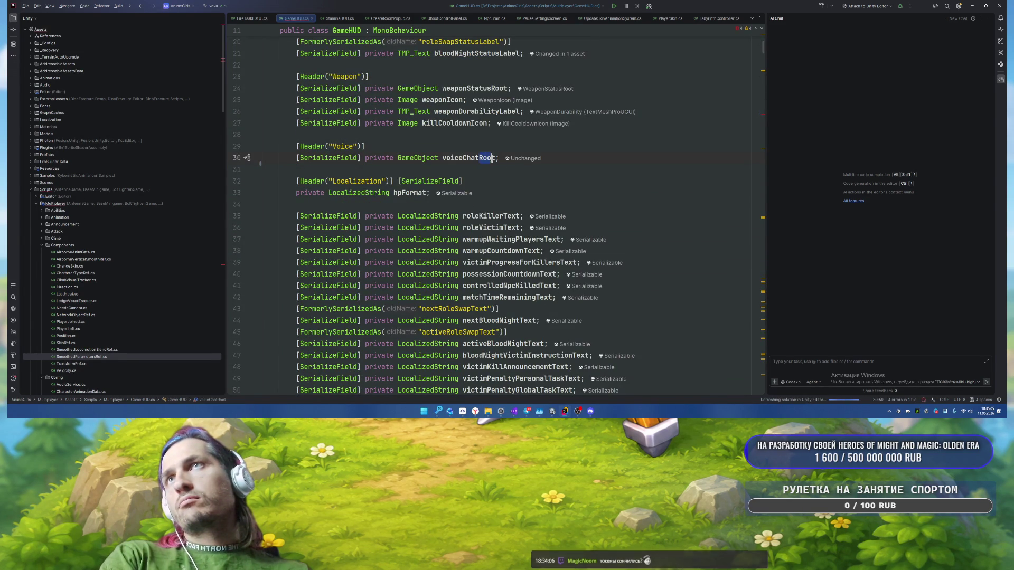
pyautogui.press('BackSpace')
pyautogui.press('BackSpace')
pyautogui.press('BackSpace')
pyautogui.write('Actor')
pyautogui.press('BackSpace')
pyautogui.press('BackSpace')
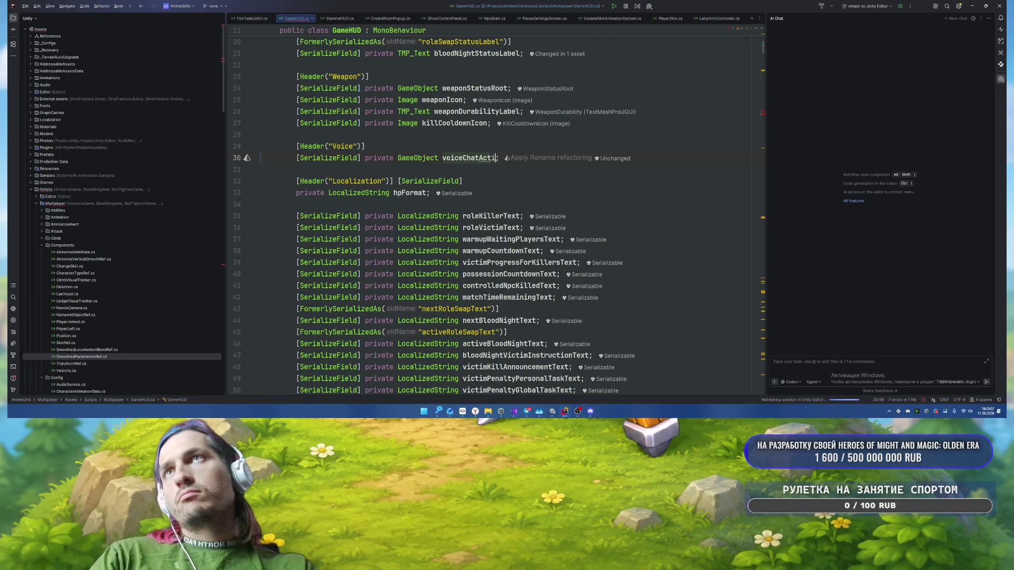
pyautogui.write('ive')
pyautogui.press('End')
# Step: Remove the voiceChatRoot null-check return line in SetVoiceChatTalking
pyautogui.press('F2')
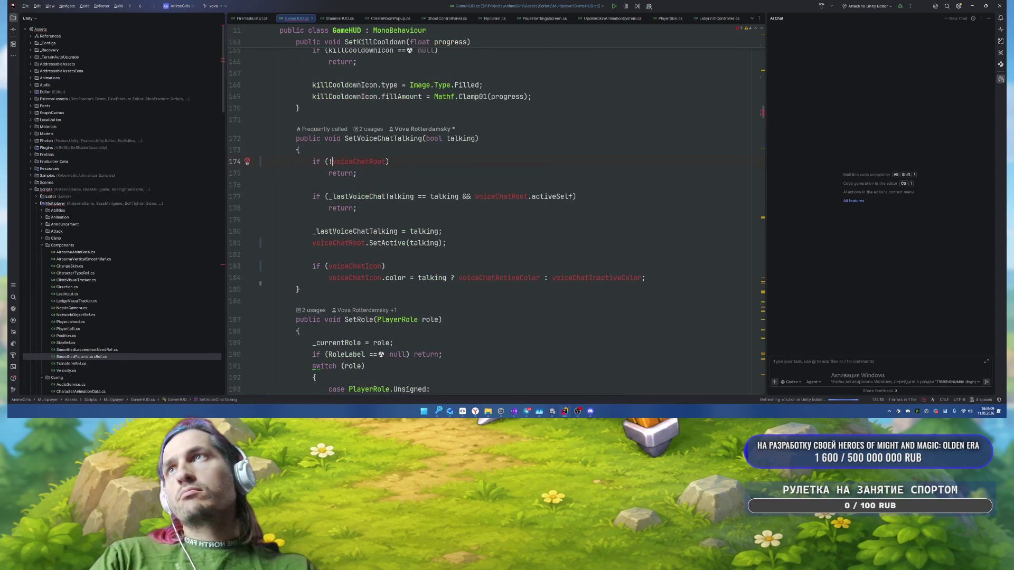
pyautogui.press('Home')
pyautogui.hotkey('shift', 'Down')
pyautogui.press('Delete')
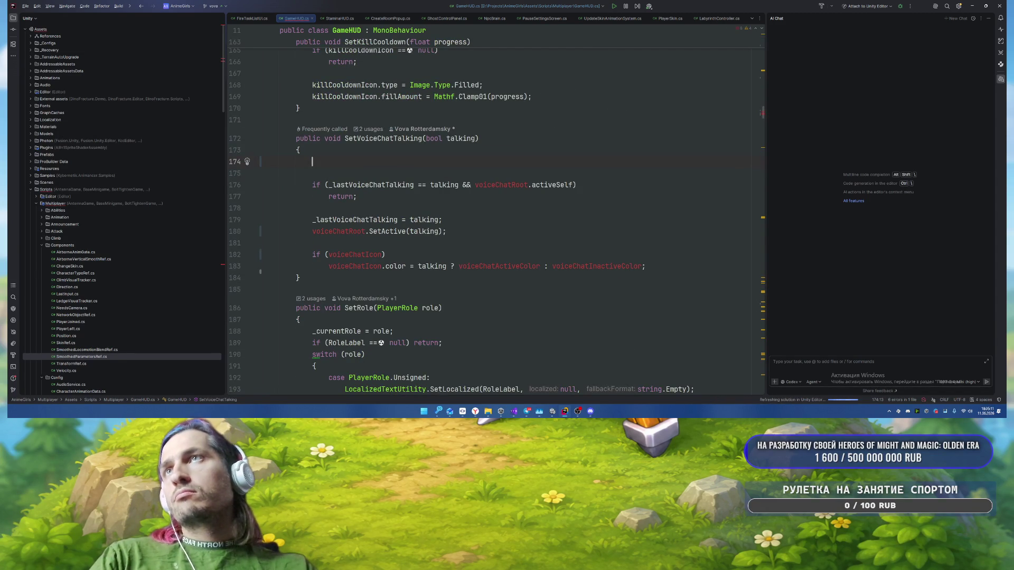
# Step: Replace the remaining voiceChatRoot references with voiceChatActive
pyautogui.press('F2')
pyautogui.hotkey('ctrl', 'w')
pyautogui.write('voiceChatActive')
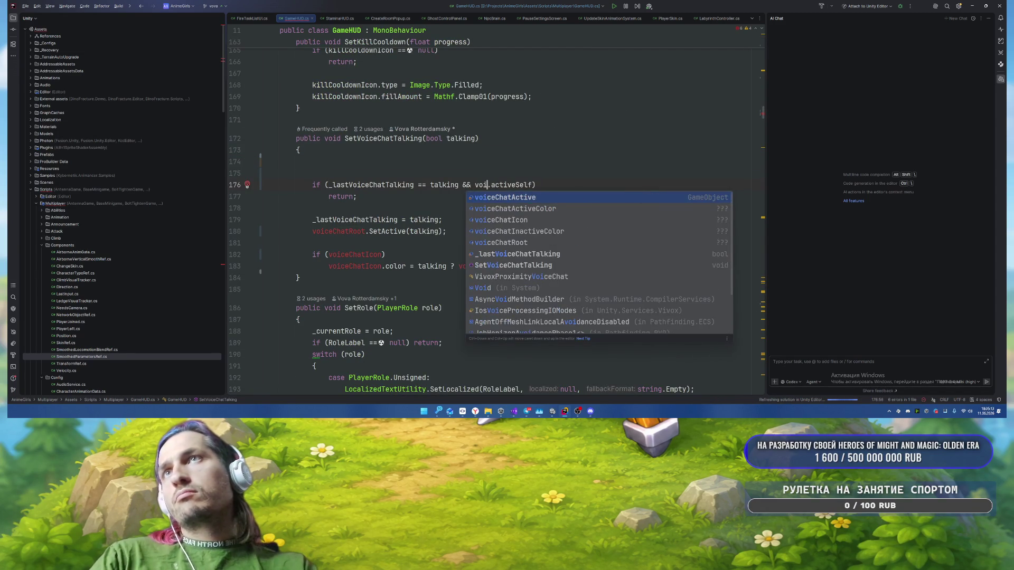
pyautogui.press('Escape')
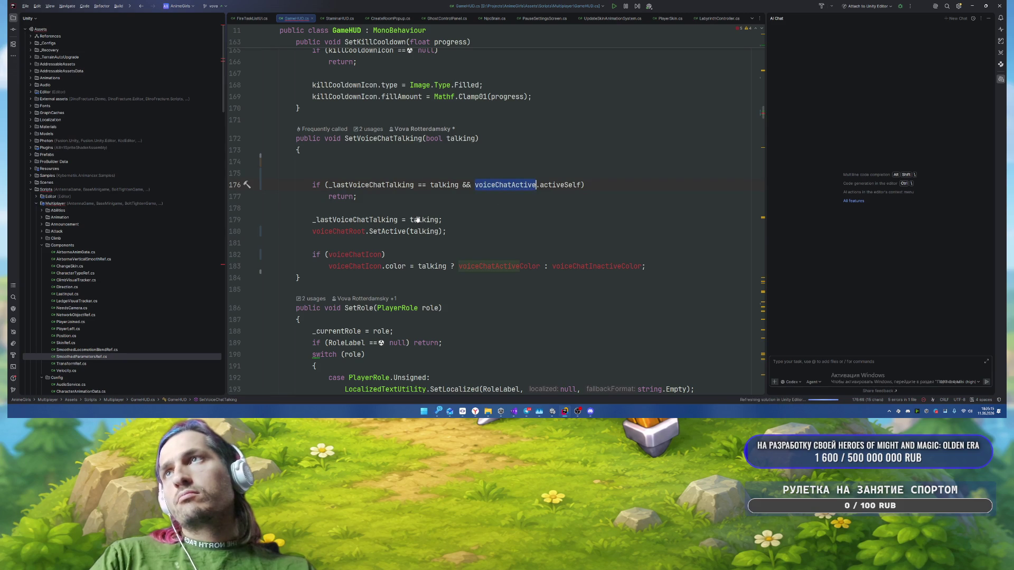
pyautogui.doubleClick(338, 232)
pyautogui.write('voiceChatActive')
pyautogui.click(573, 215)
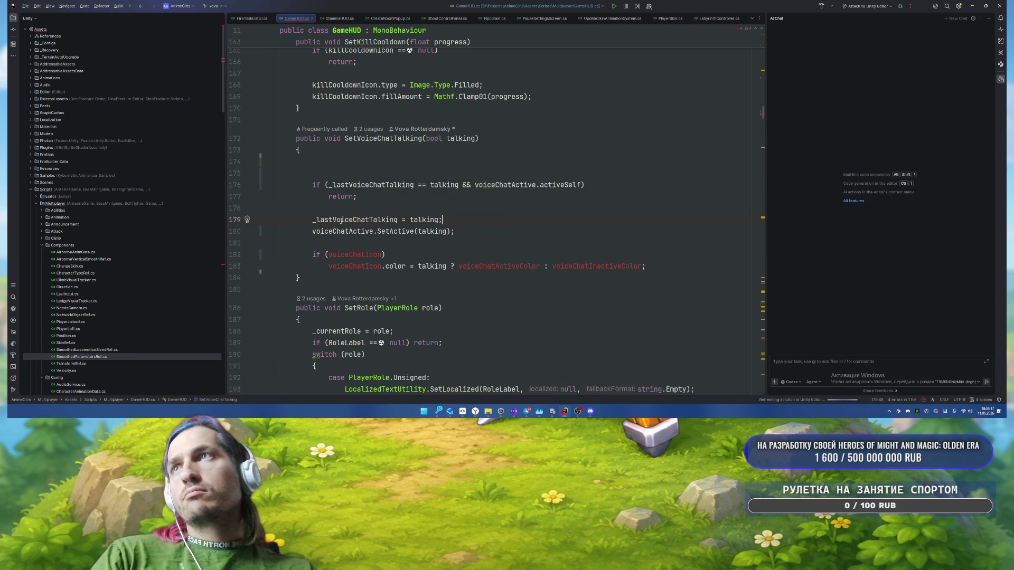
# Step: Delete the _lastVoiceChatTalking field declaration
pyautogui.keyDown('ctrl'); pyautogui.click(342, 219); pyautogui.keyUp('ctrl')
pyautogui.click(561, 165)
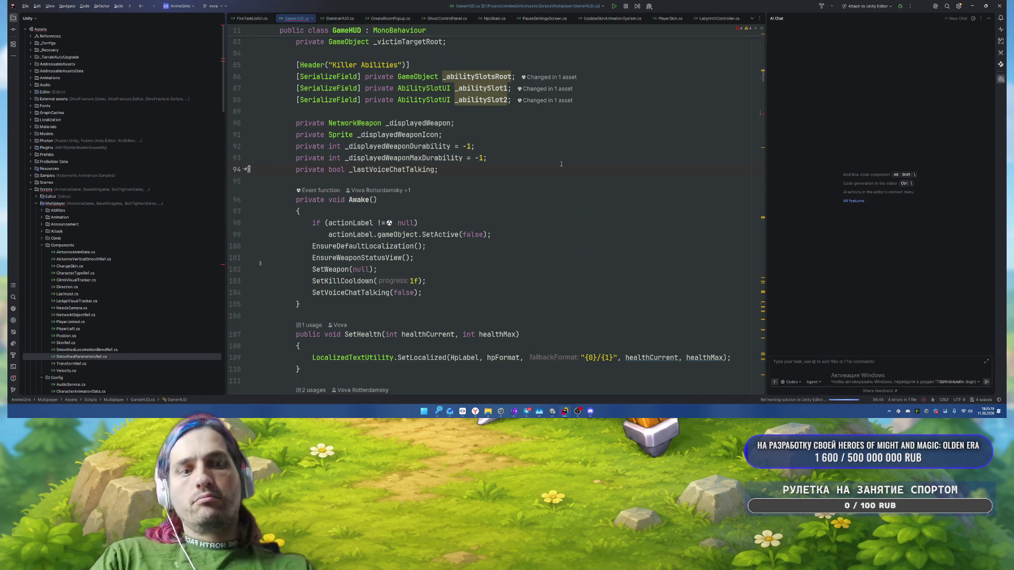
pyautogui.hotkey('shift', 'Home')
pyautogui.press('BackSpace')
pyautogui.press('BackSpace')
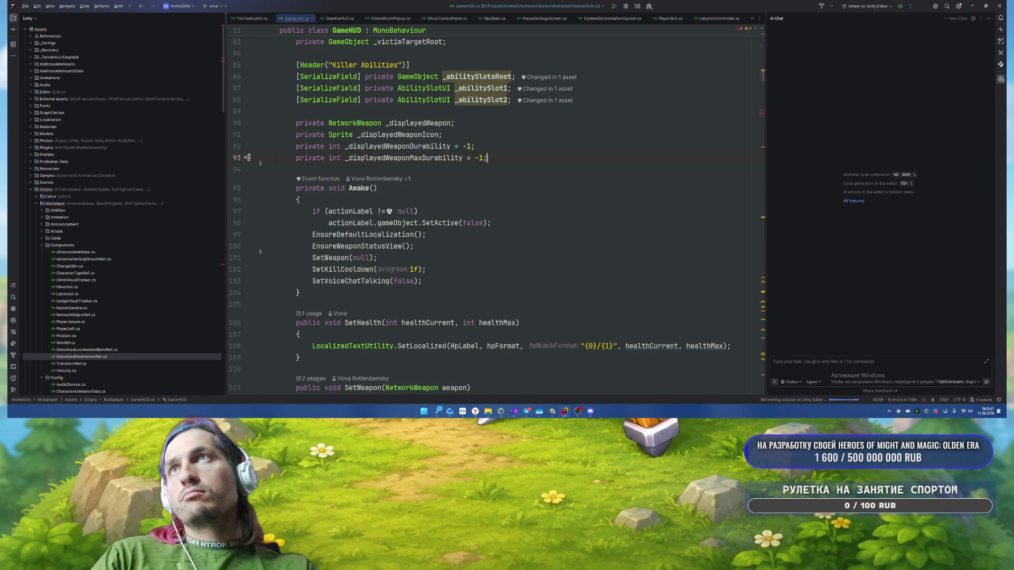
# Step: Strip the guard checks, state tracking and icon colour block from SetVoiceChatTalking, then return to Unity
pyautogui.hotkey('ctrl', 'alt', 'Left')
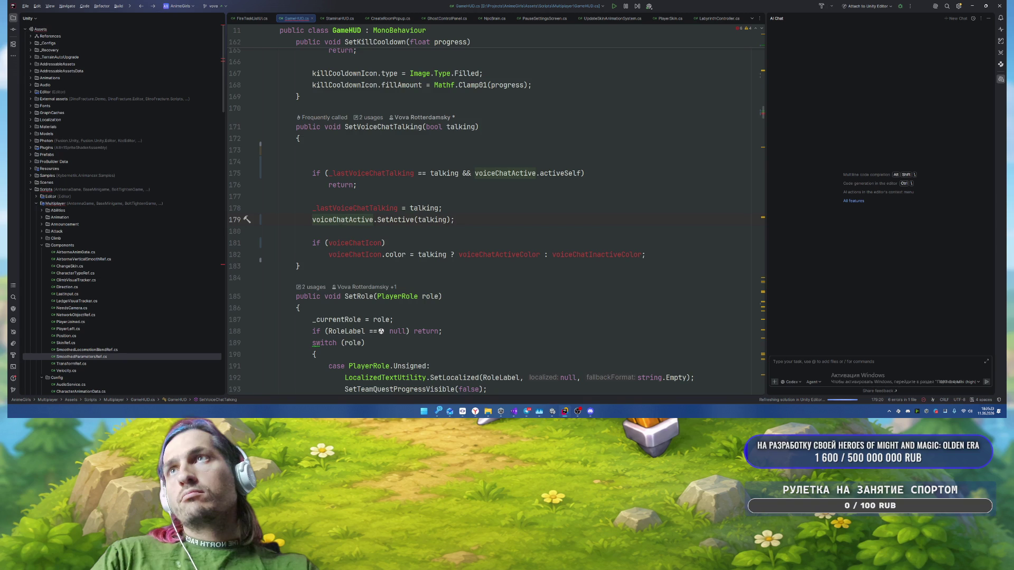
pyautogui.moveTo(263, 150)
pyautogui.mouseDown()
pyautogui.moveTo(248, 222)
pyautogui.moveTo(242, 206)
pyautogui.mouseUp()
pyautogui.press('BackSpace')
pyautogui.moveTo(301, 164); pyautogui.dragTo(645, 185)
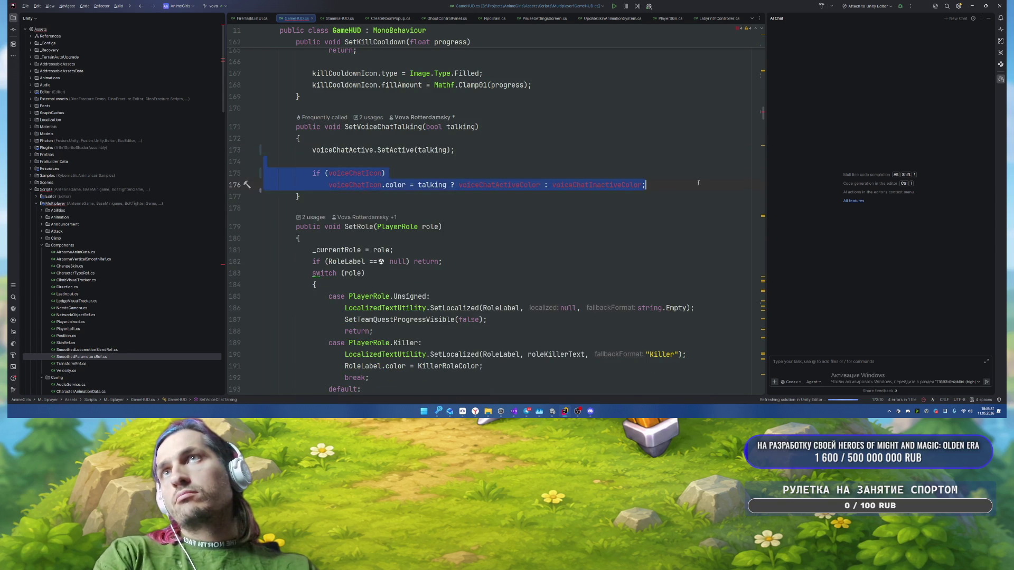
pyautogui.press('BackSpace')
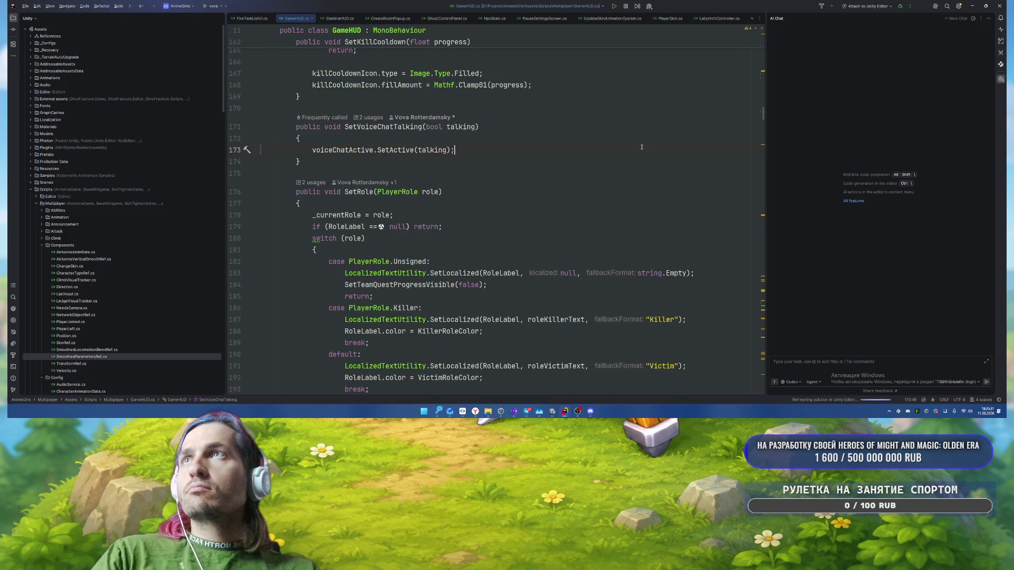
pyautogui.hotkey('alt', 'Tab')
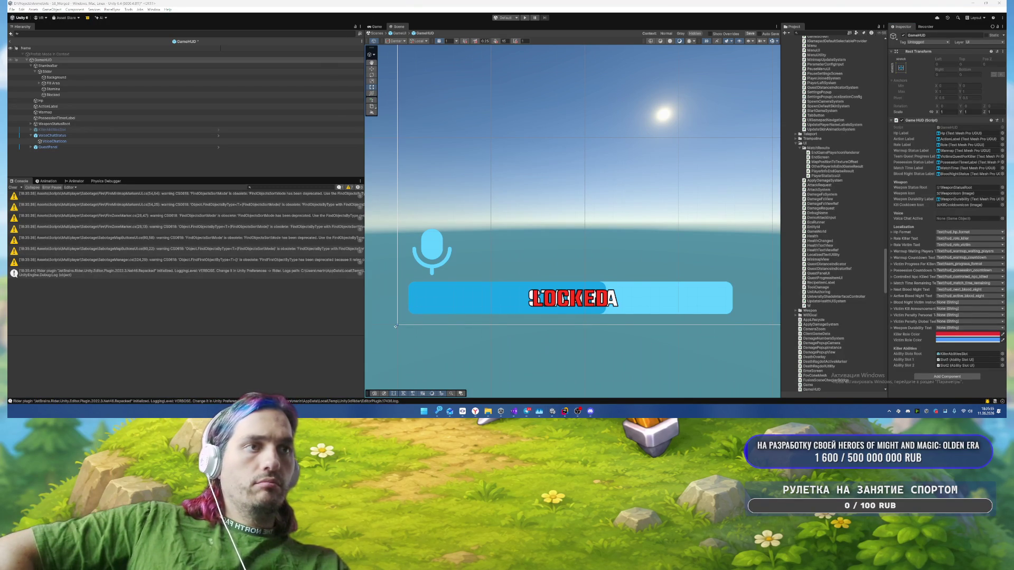
# Step: Drag VoiceChatIcon into GameHUD's Voice Chat Active field
pyautogui.click(71, 138)
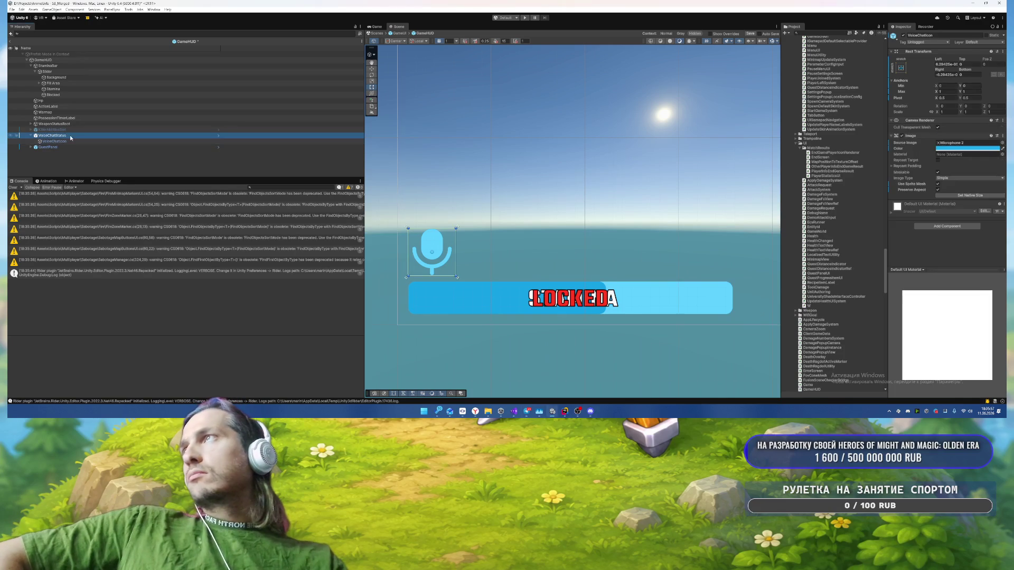
pyautogui.click(67, 141)
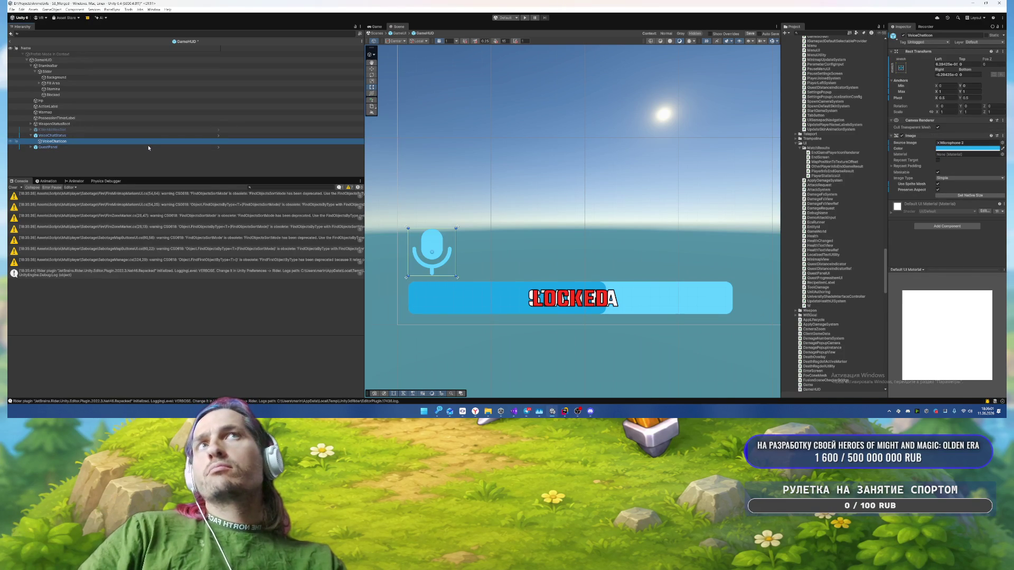
pyautogui.click(44, 60)
pyautogui.moveTo(55, 142); pyautogui.dragTo(962, 222)
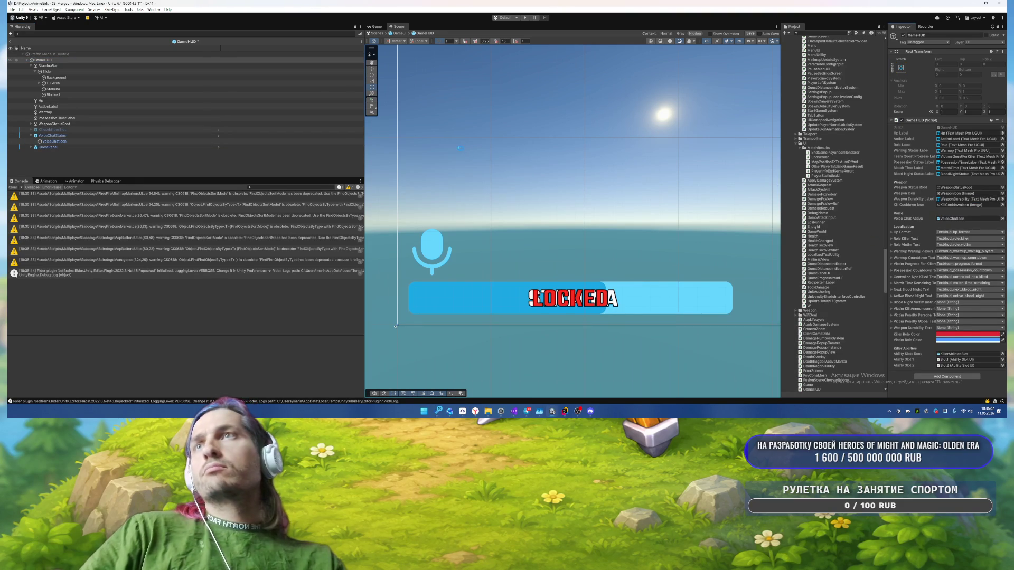
# Step: Save the GameHUD prefab and exit prefab mode
pyautogui.click(79, 140)
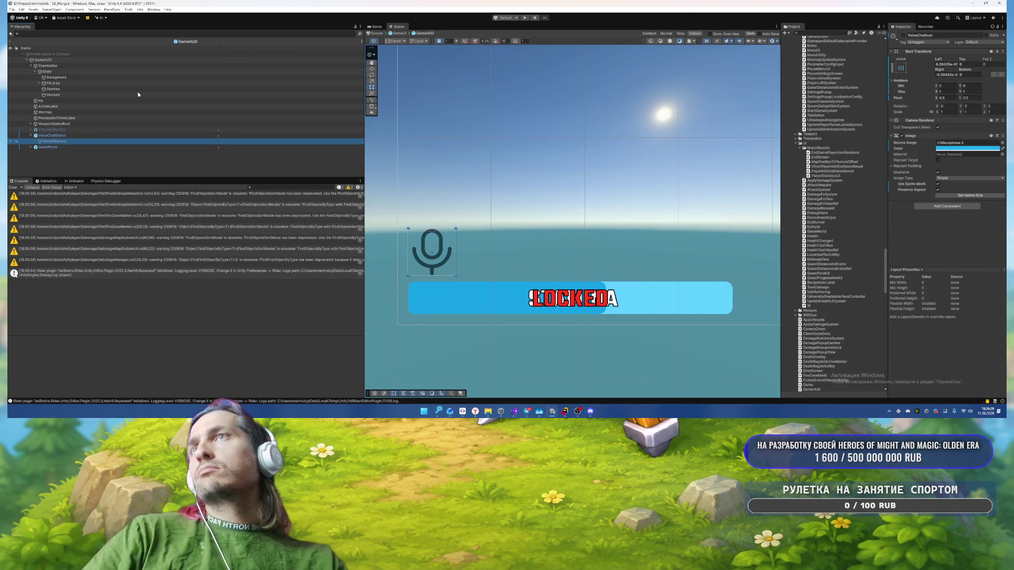
pyautogui.hotkey('ctrl', 's')
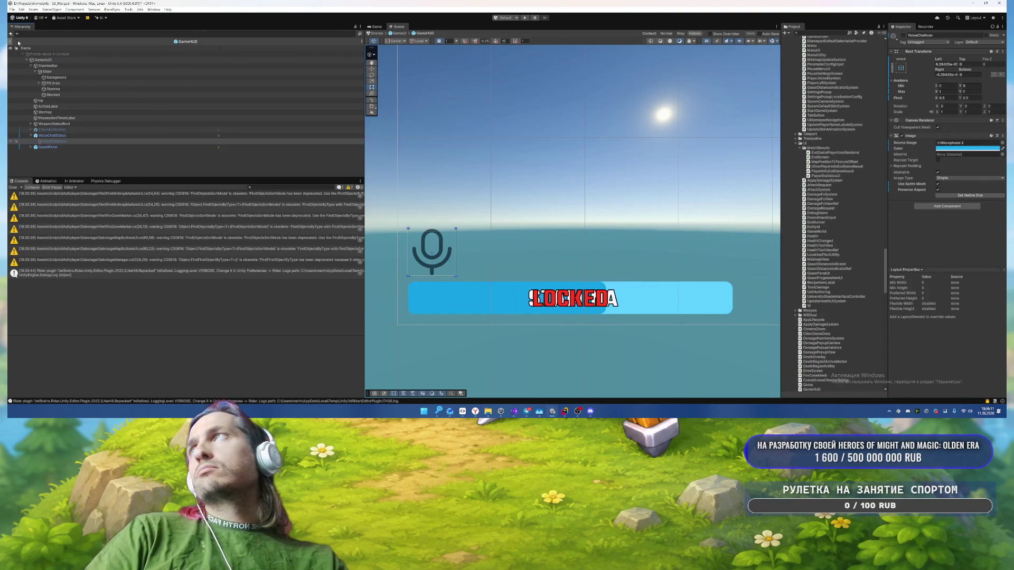
pyautogui.click(19, 43)
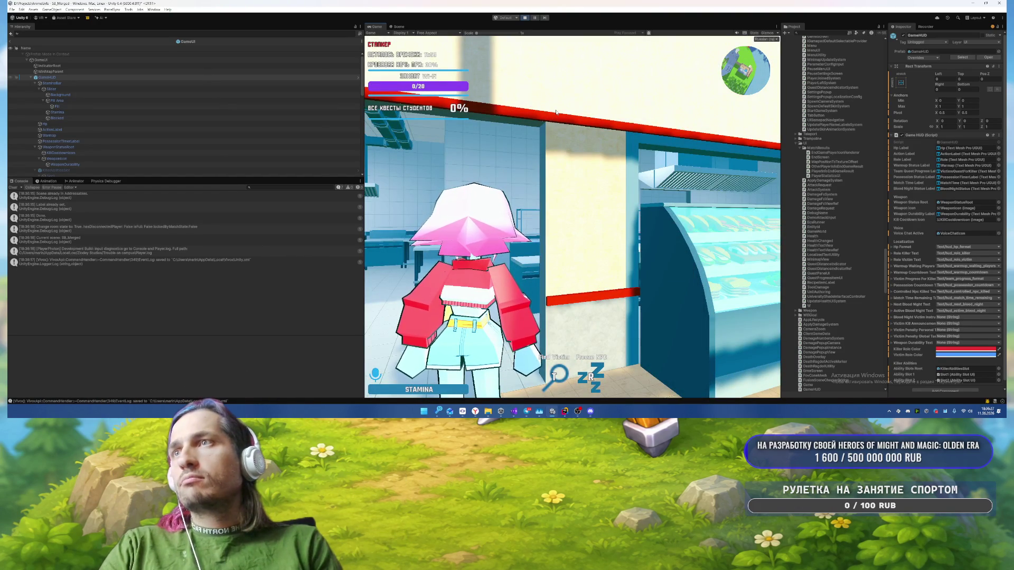
# Step: Walk the character through the doorway and along the cafeteria food counter
pyautogui.press('w')
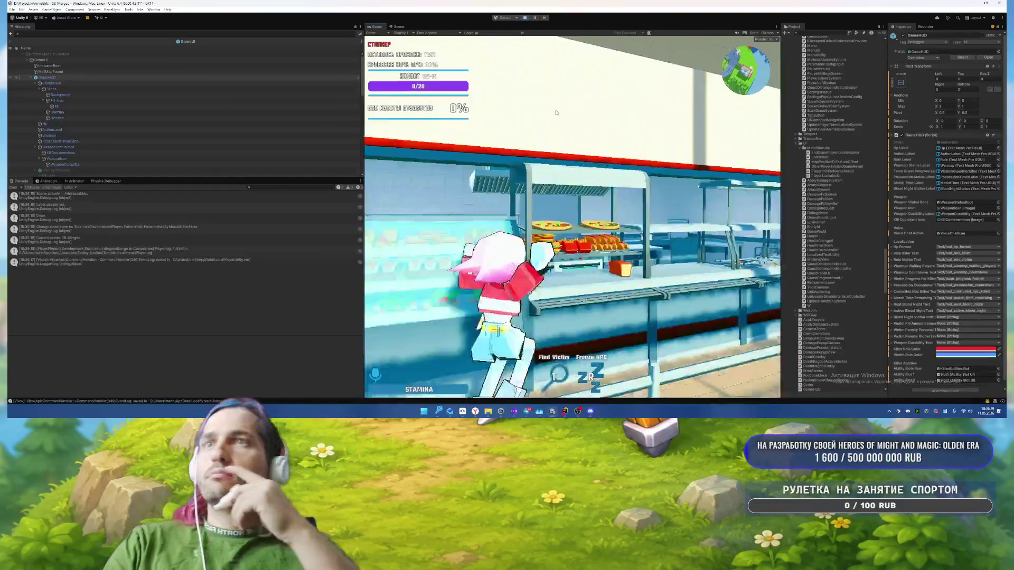
pyautogui.press('w')
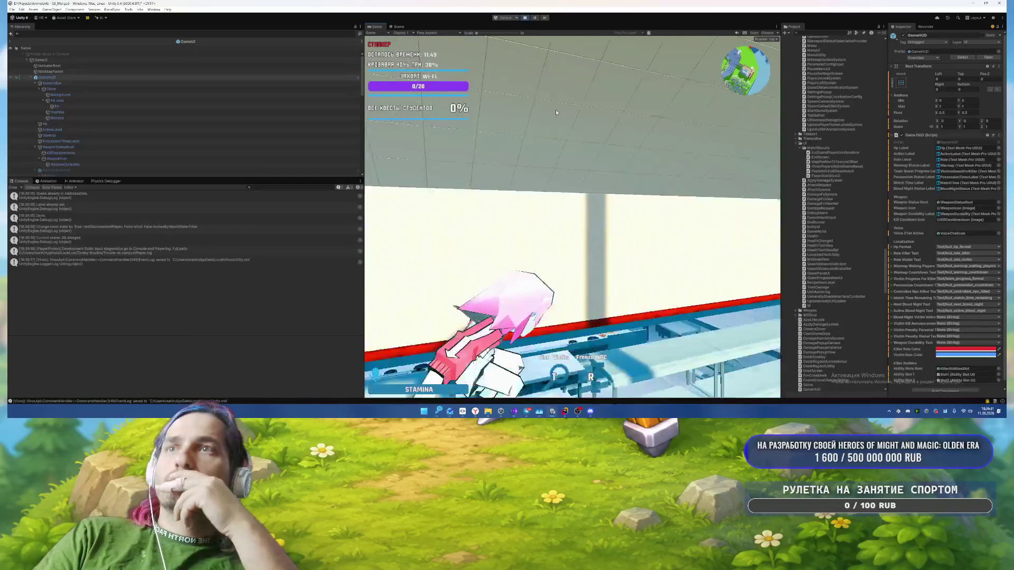
pyautogui.press('w')
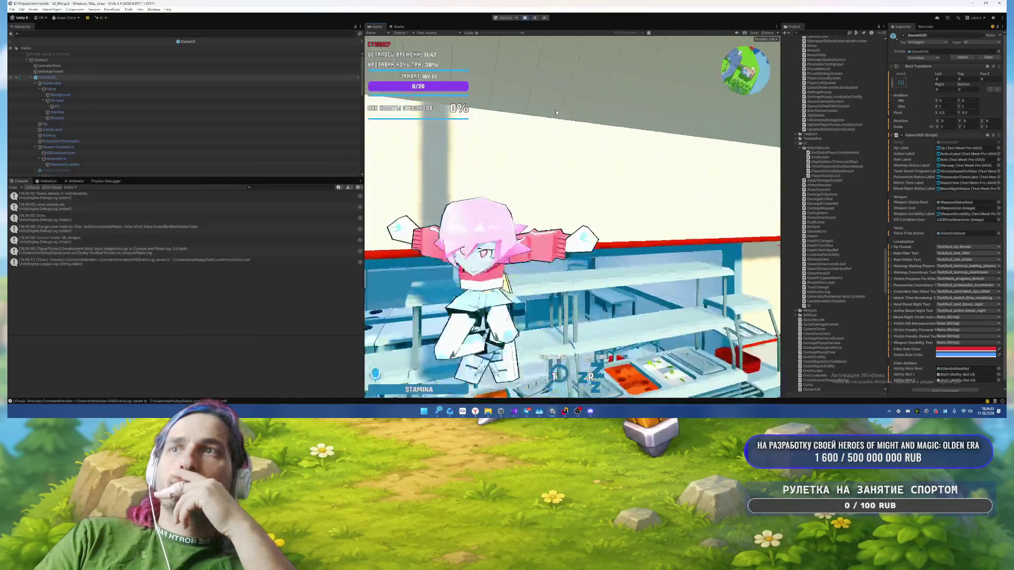
pyautogui.press('w')
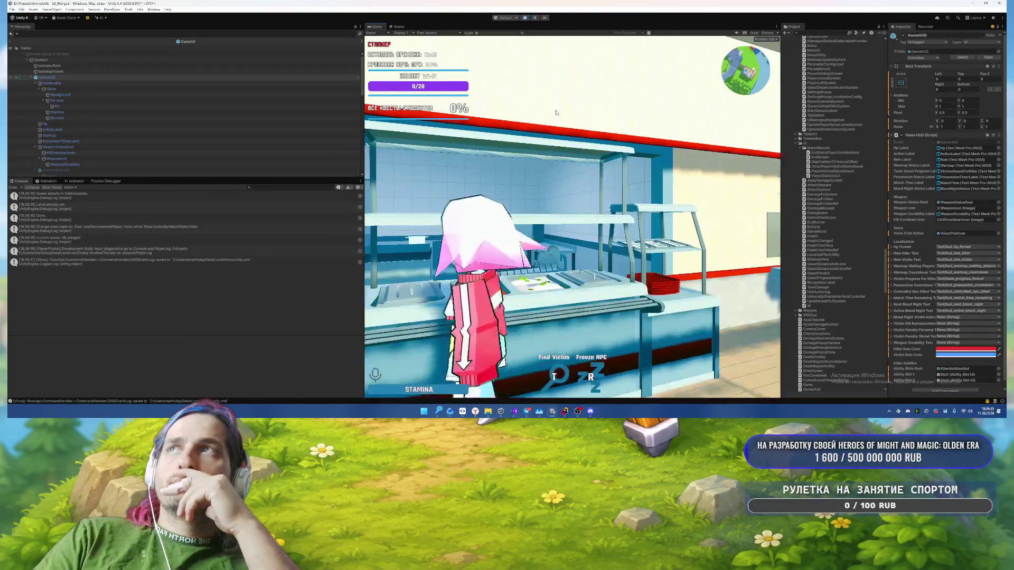
pyautogui.press('w')
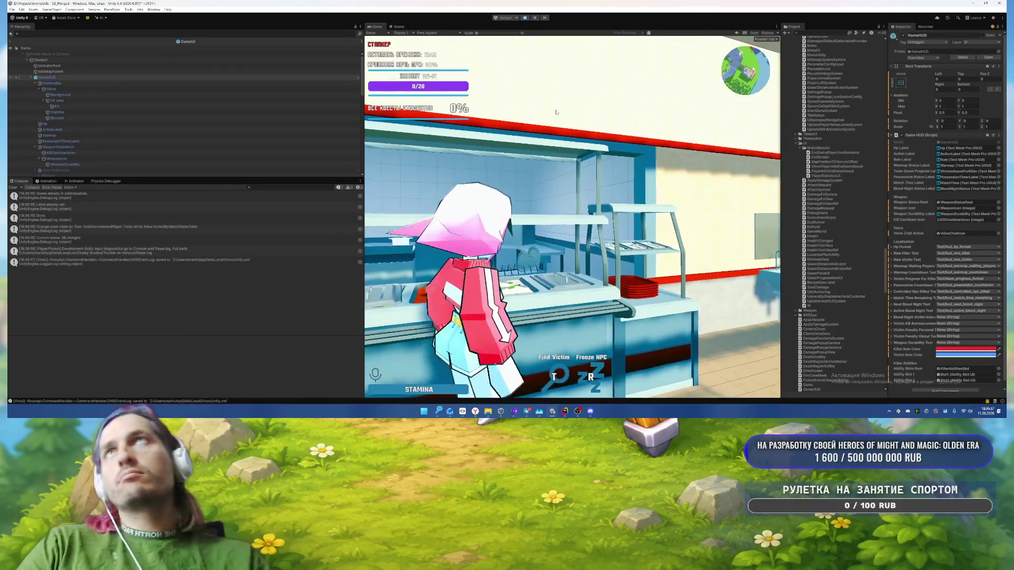
# Step: Pause the game with Esc and bring the browser window forward
pyautogui.press('Escape')
pyautogui.moveTo(475, 415)
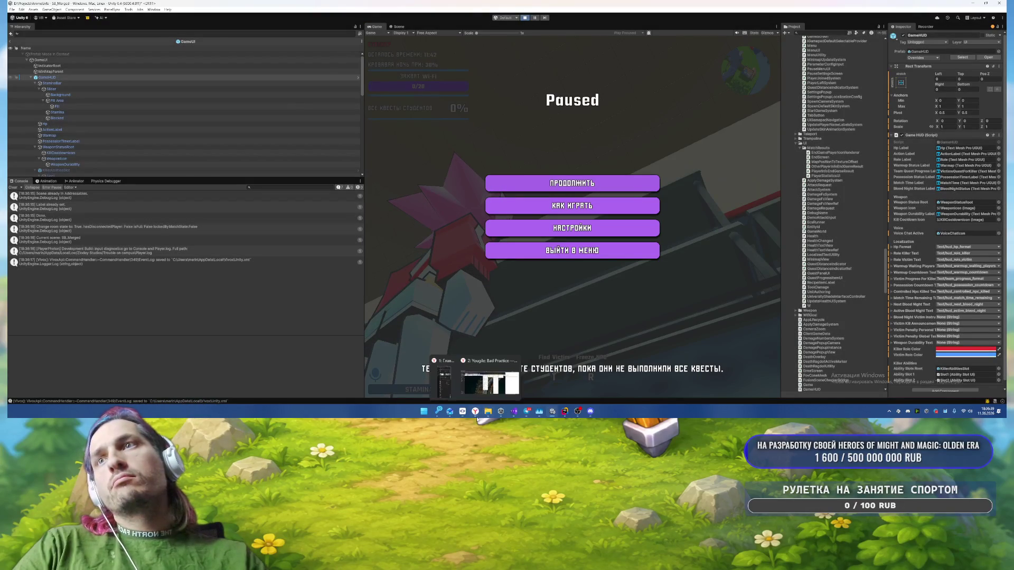
pyautogui.click(487, 385)
# Step: Search 'keyboard button icons pack' from the address bar, correcting the 'keybord' typo
pyautogui.click(253, 17)
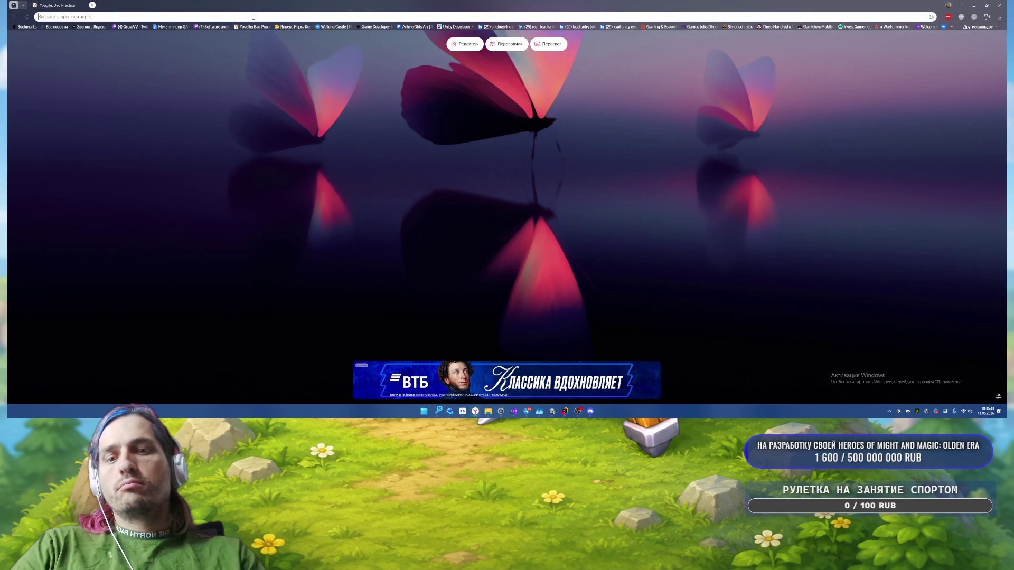
pyautogui.write('k')
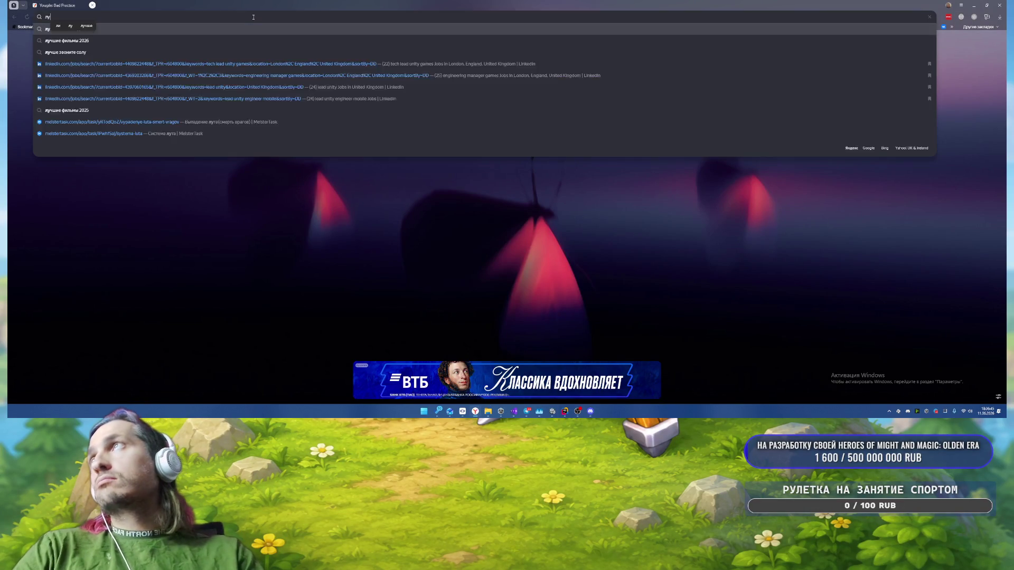
pyautogui.press('BackSpace')
pyautogui.write('keybord')
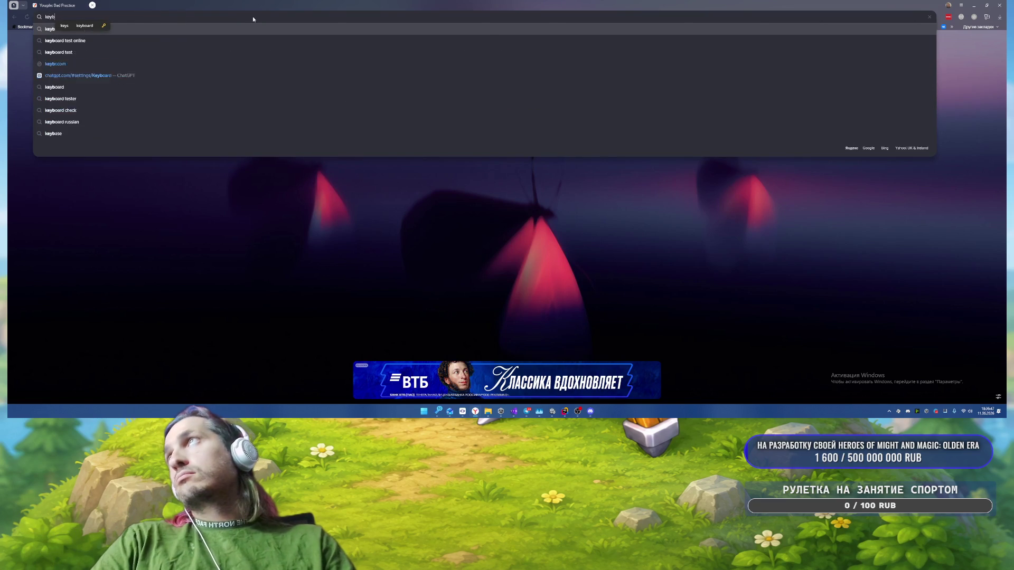
pyautogui.press('BackSpace')
pyautogui.press('BackSpace')
pyautogui.write('ard b')
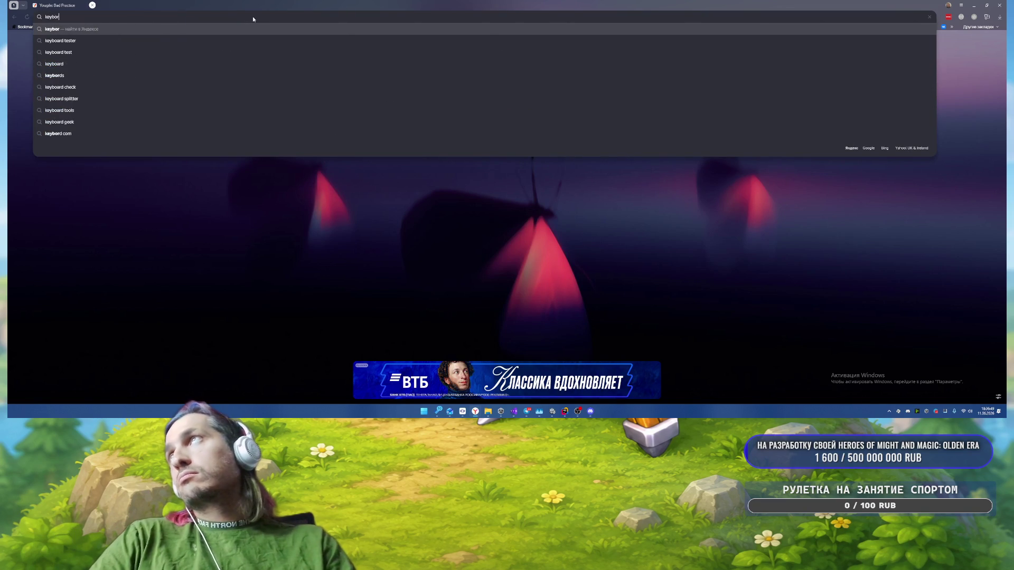
pyautogui.write('utton ico')
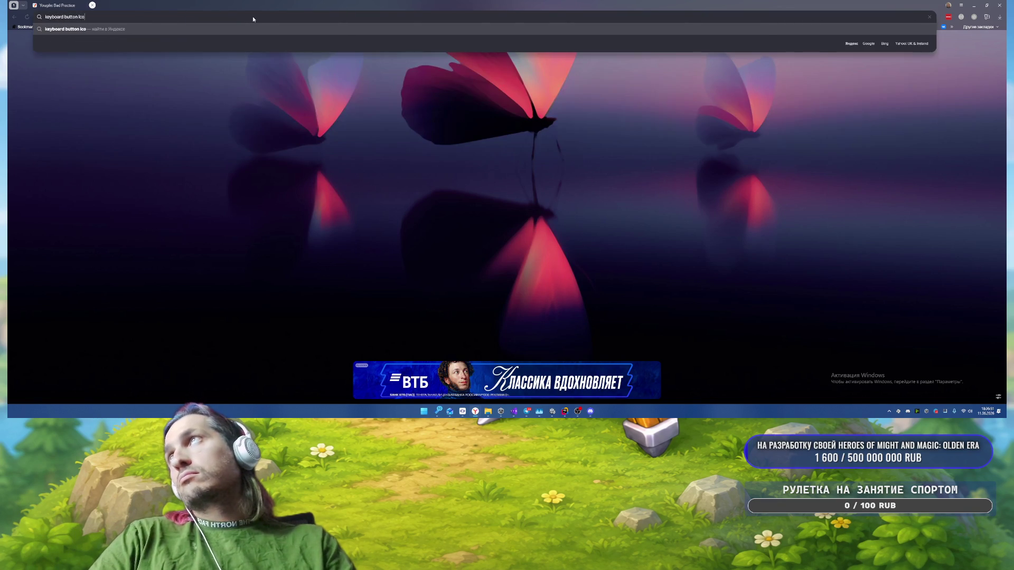
pyautogui.write('ns pack')
pyautogui.press('Return')
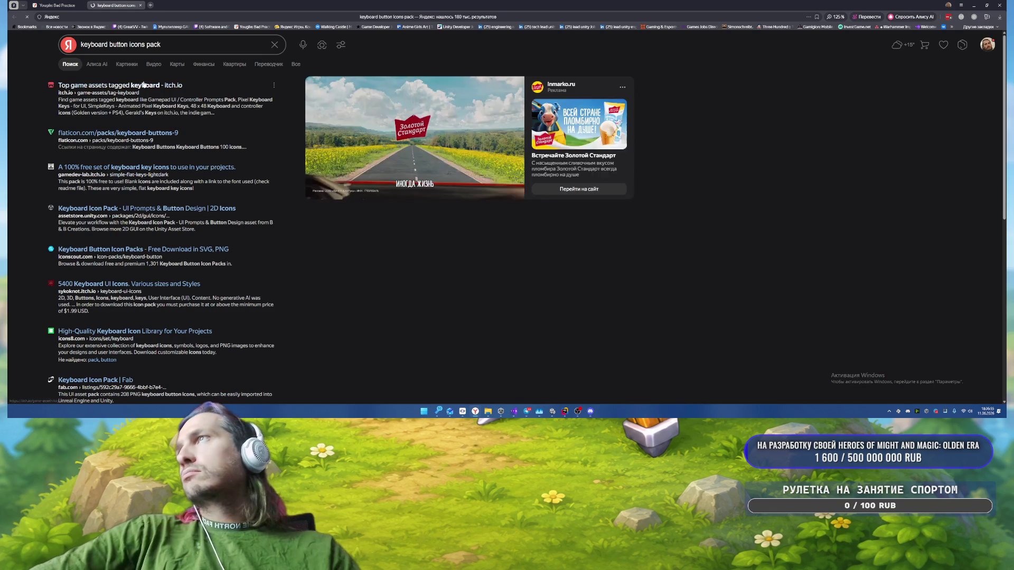
# Step: Open the itch.io result and scroll through the keyboard-tagged asset grid
pyautogui.click(132, 85)
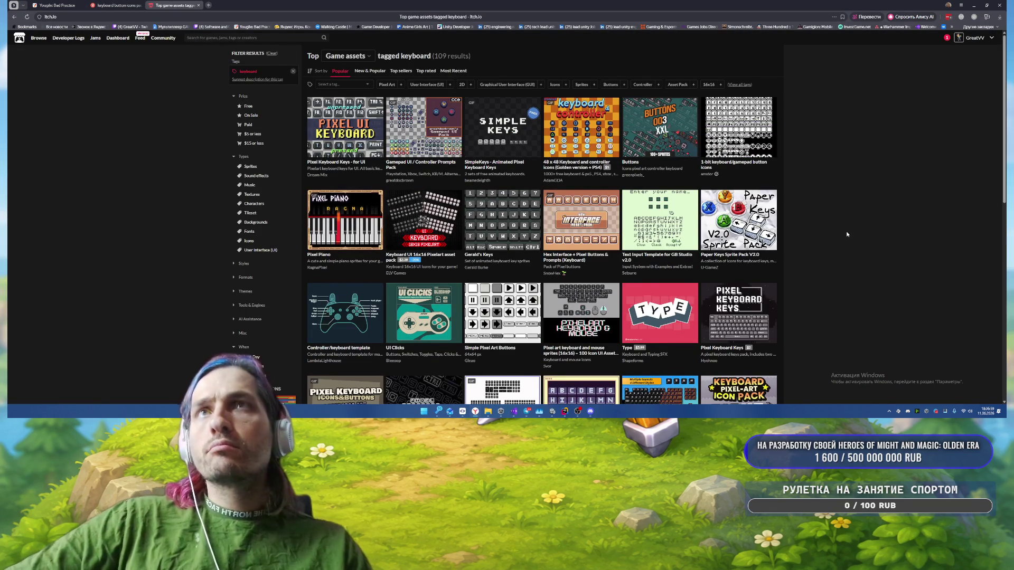
pyautogui.scroll(-2, 847, 234)
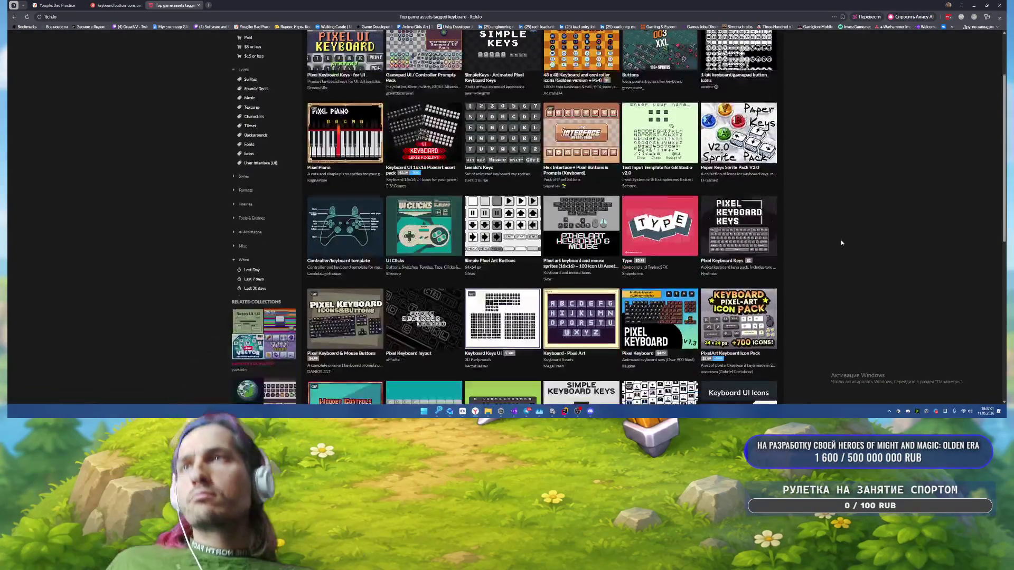
pyautogui.scroll(-4, 841, 242)
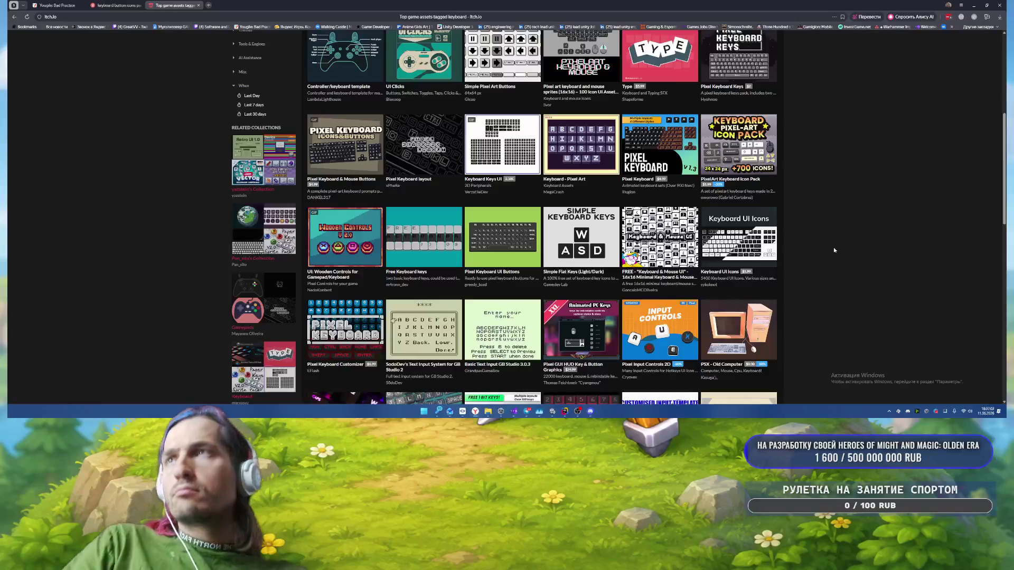
pyautogui.scroll(-2, 833, 247)
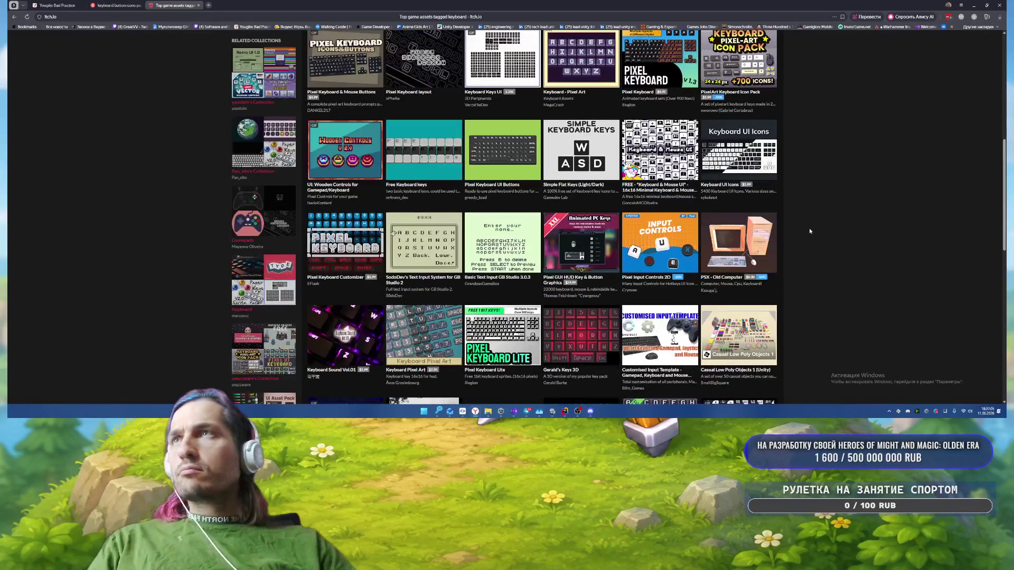
pyautogui.scroll(-3, 809, 231)
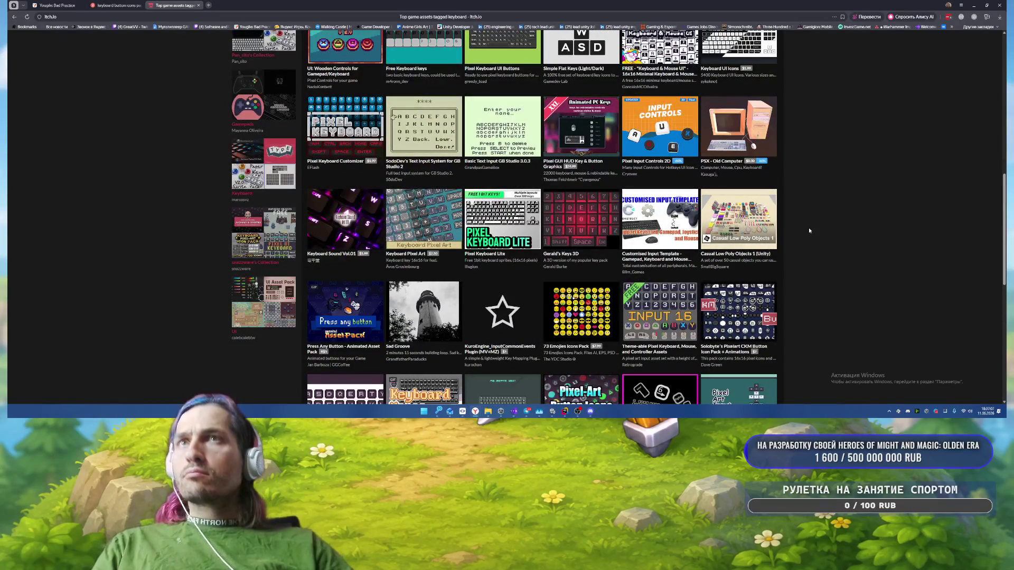
pyautogui.scroll(-3, 808, 227)
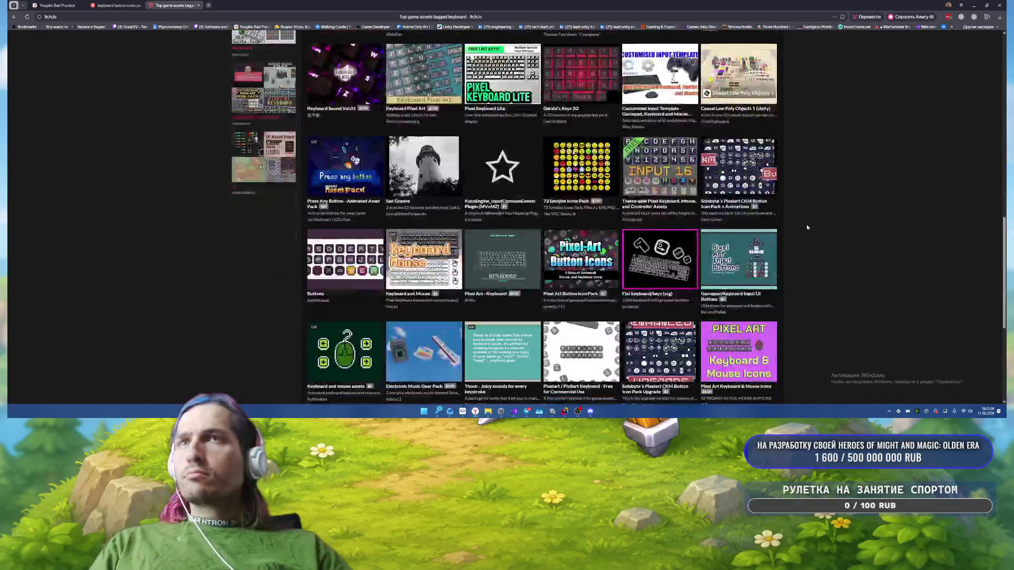
pyautogui.scroll(-3, 807, 227)
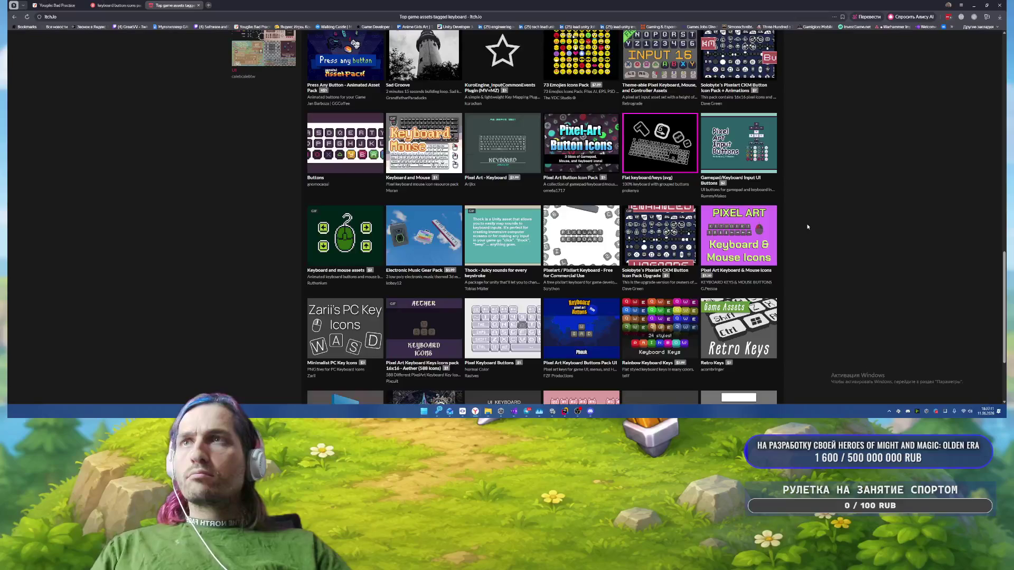
pyautogui.scroll(-2, 807, 227)
pyautogui.scroll(-3, 807, 227)
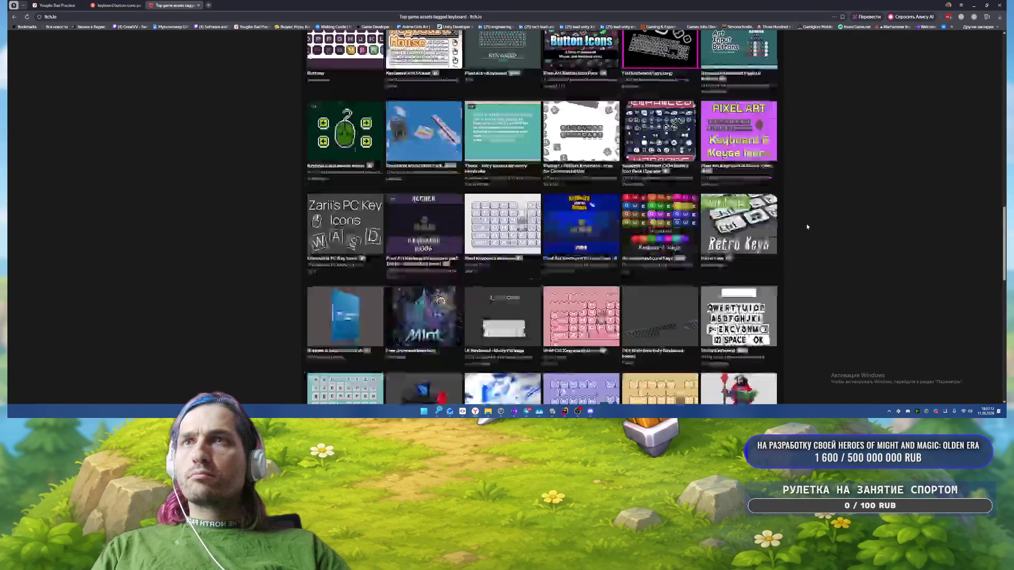
pyautogui.scroll(-2, 806, 224)
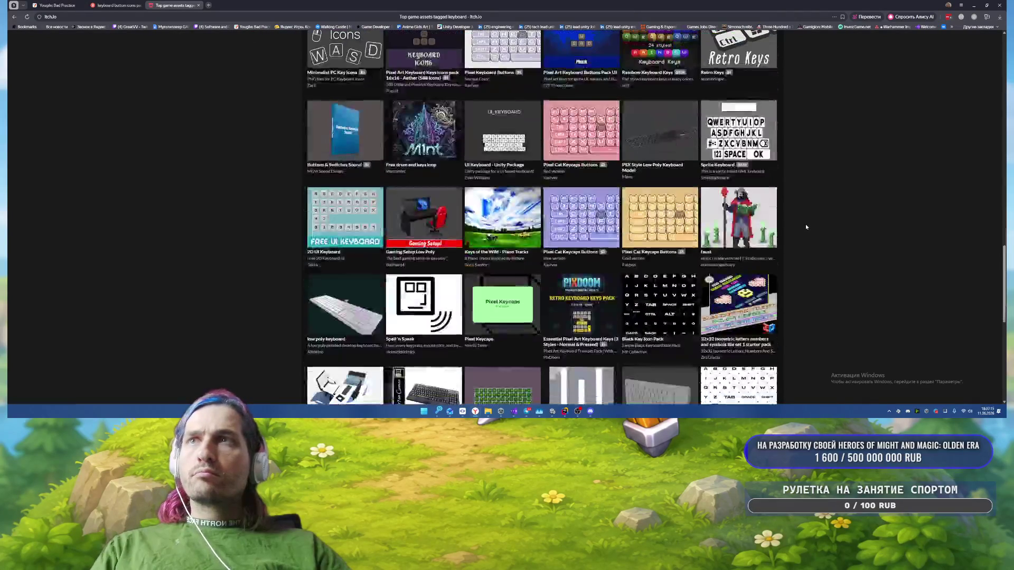
pyautogui.scroll(-3, 806, 224)
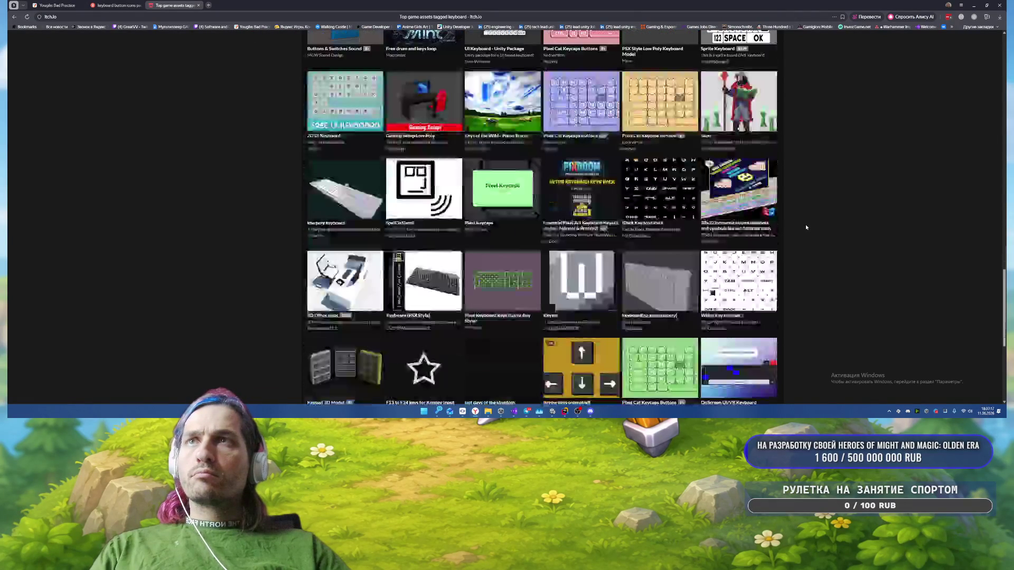
pyautogui.scroll(-3, 804, 224)
# Step: Open the flaticon Keyboard Buttons result in a new tab and view it
pyautogui.click(116, 6)
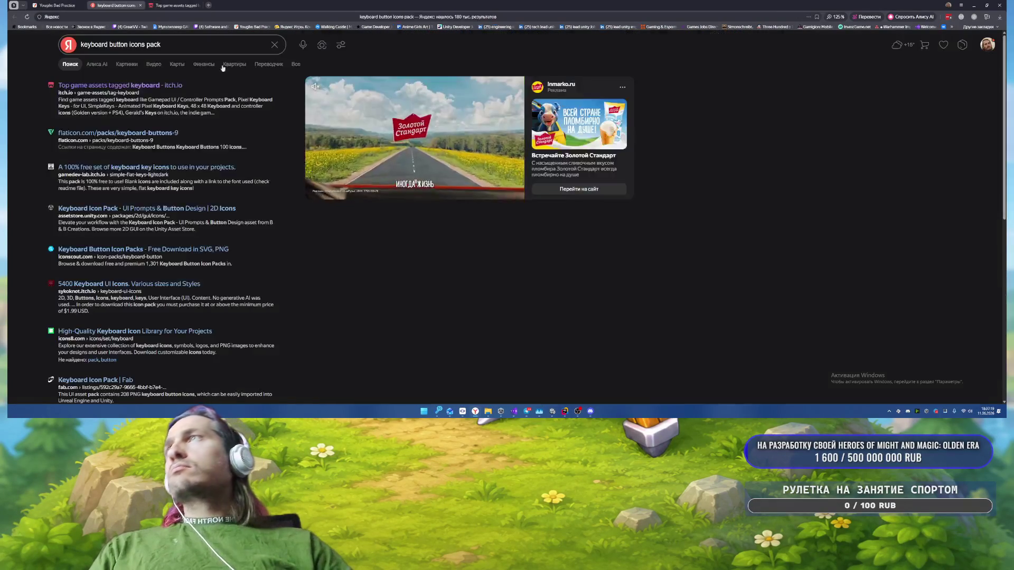
pyautogui.middleClick(121, 133)
pyautogui.click(233, 5)
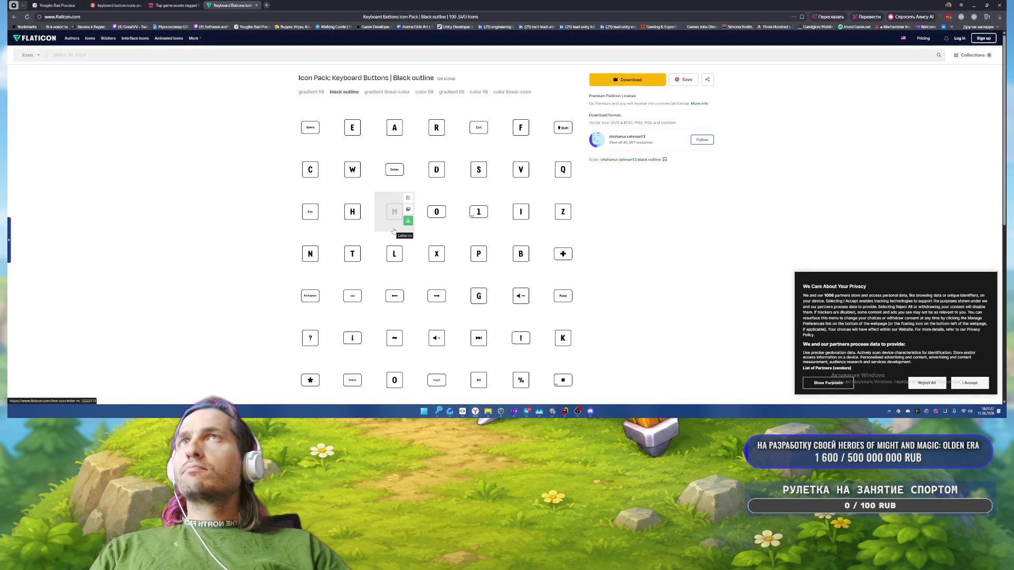
# Step: Skim and close the Flaticon pack, then open the sykoknot.itch.io Keyboard UI Icons result in a new tab
pyautogui.scroll(-5, 393, 231)
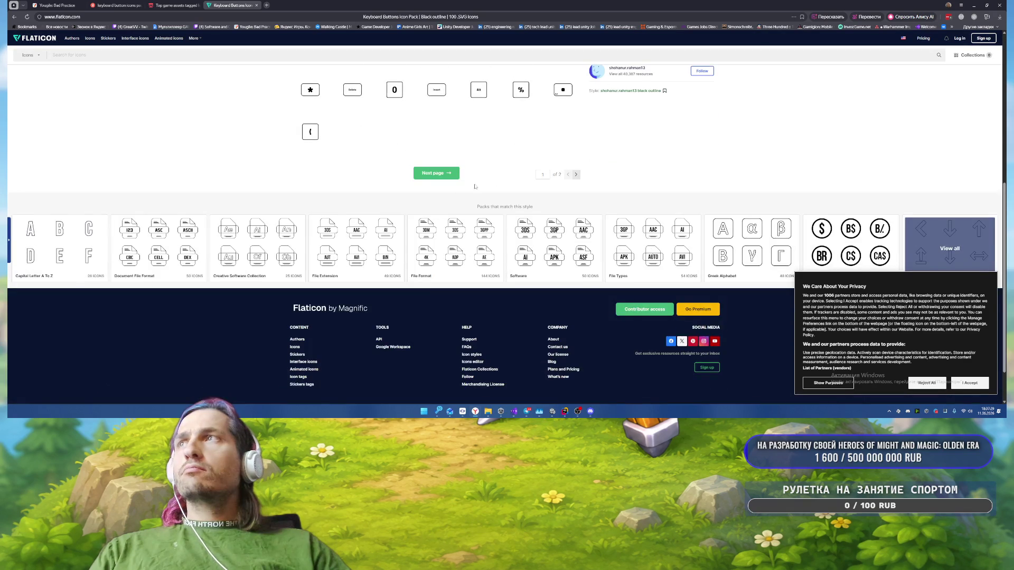
pyautogui.scroll(5, 475, 187)
pyautogui.hotkey('ctrl', 'w')
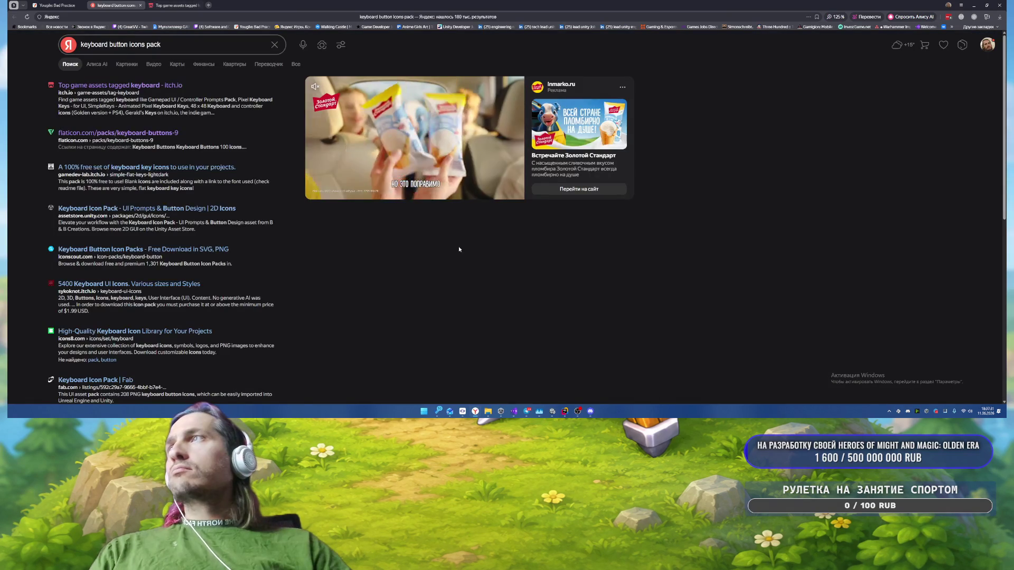
pyautogui.middleClick(277, 301)
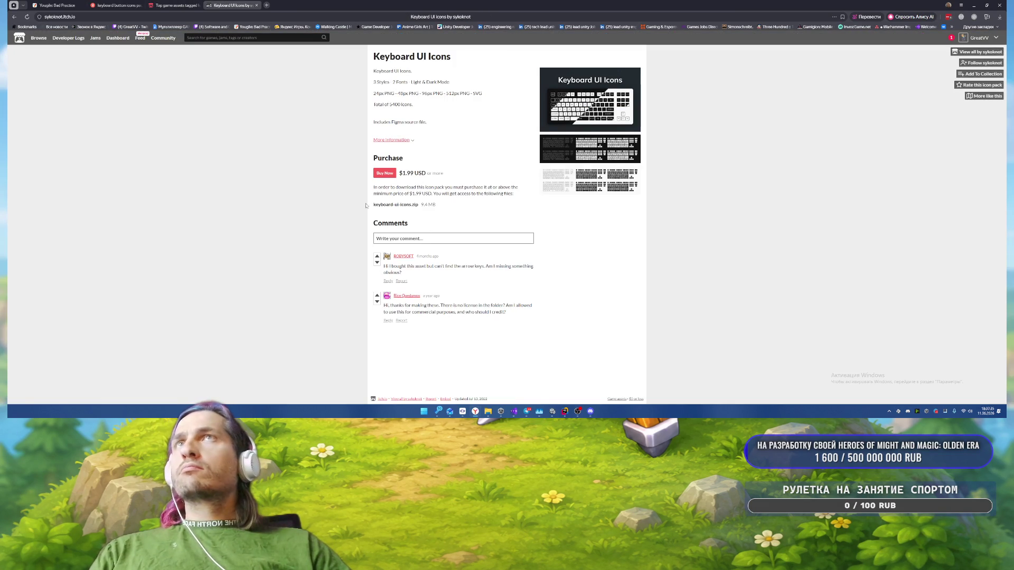
# Step: View the keyboard icons screenshot enlarged, then close the Keyboard UI Icons page
pyautogui.click(591, 160)
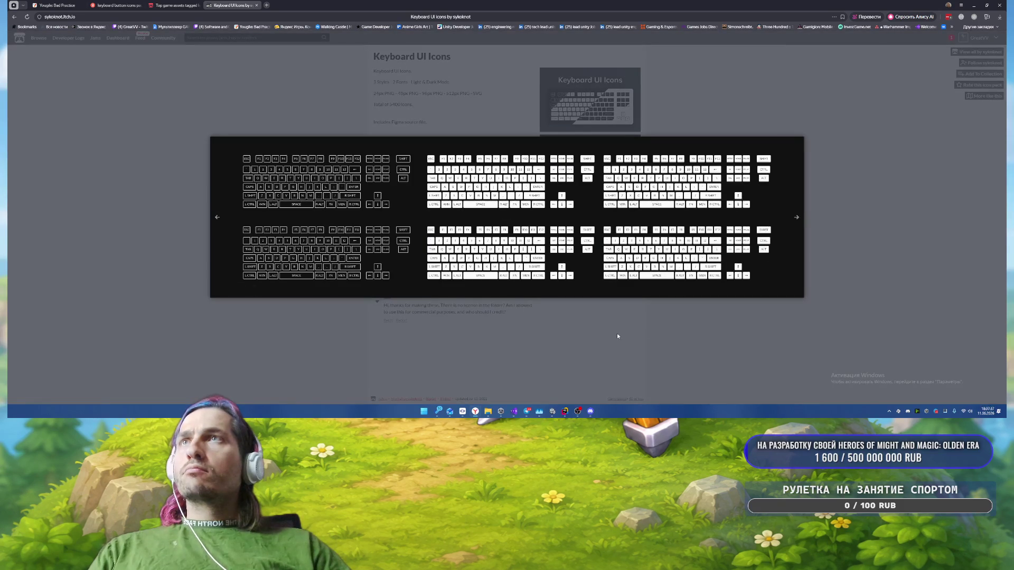
pyautogui.click(686, 338)
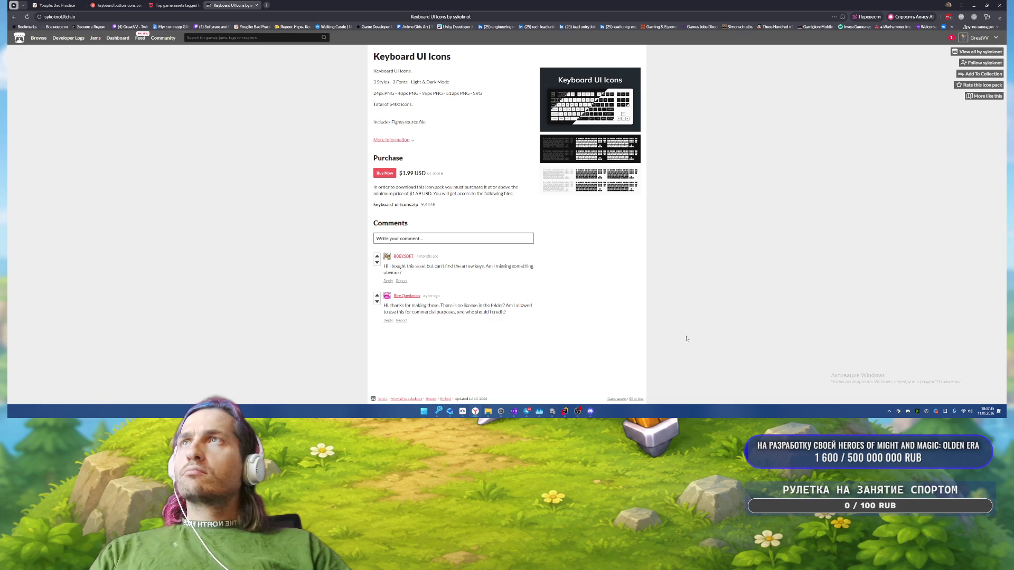
pyautogui.middleClick(230, 4)
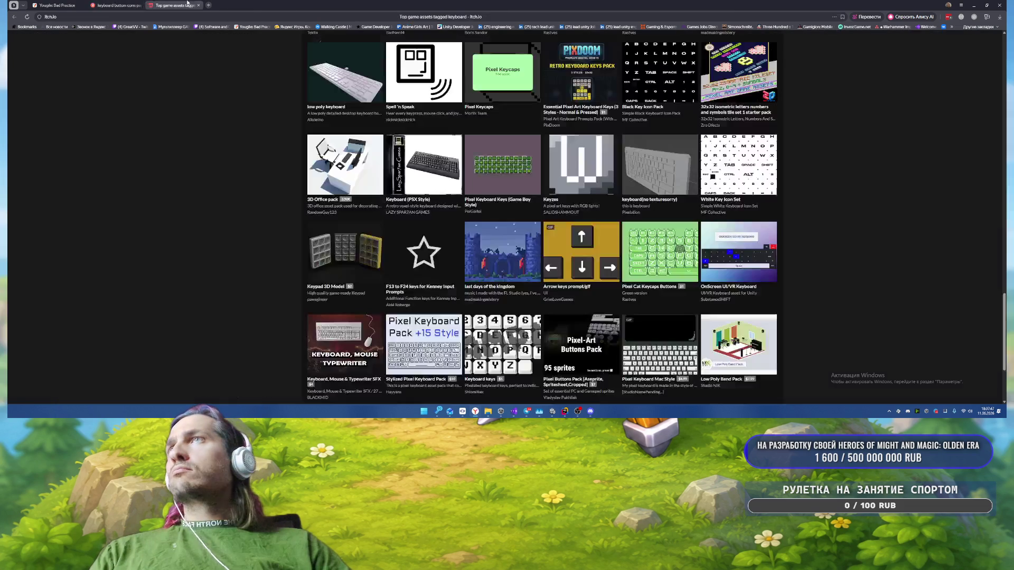
pyautogui.scroll(-2, 416, 222)
pyautogui.scroll(4, 416, 222)
pyautogui.scroll(15, 416, 222)
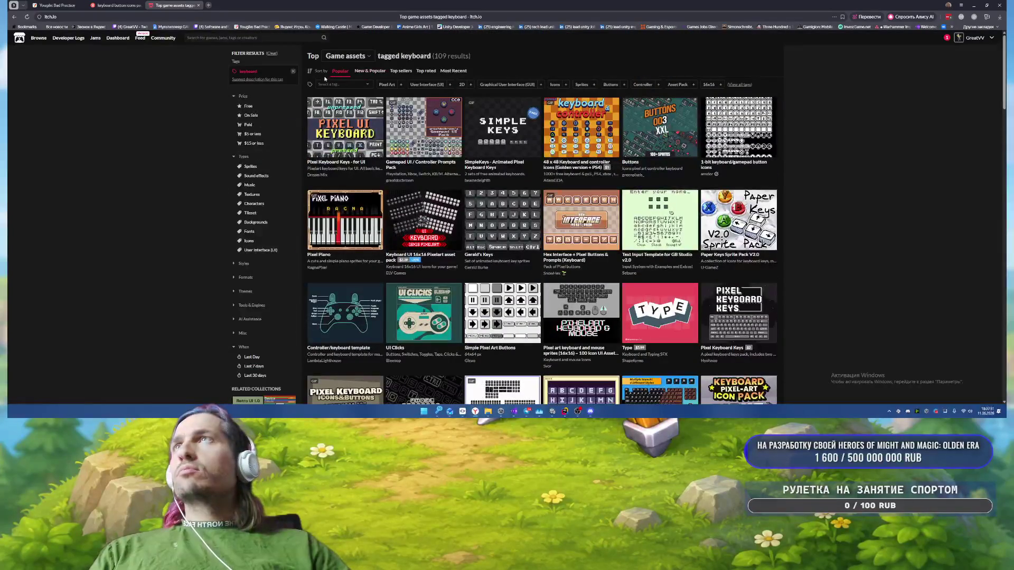
# Step: Filter keyboard assets to the 53 free ones and check the Pixel Keyboard UI Buttons page
pyautogui.click(274, 106)
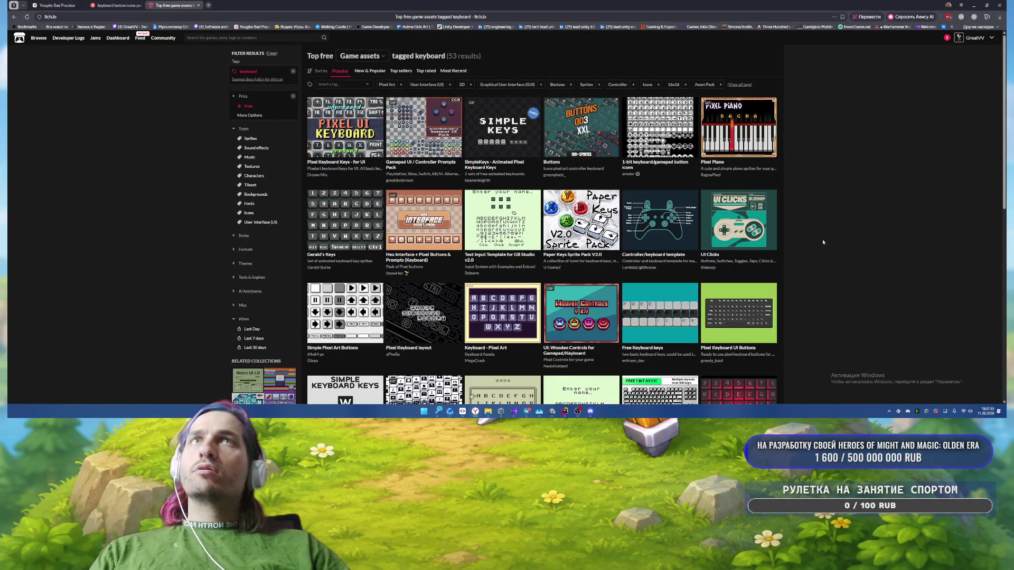
pyautogui.scroll(-2, 818, 238)
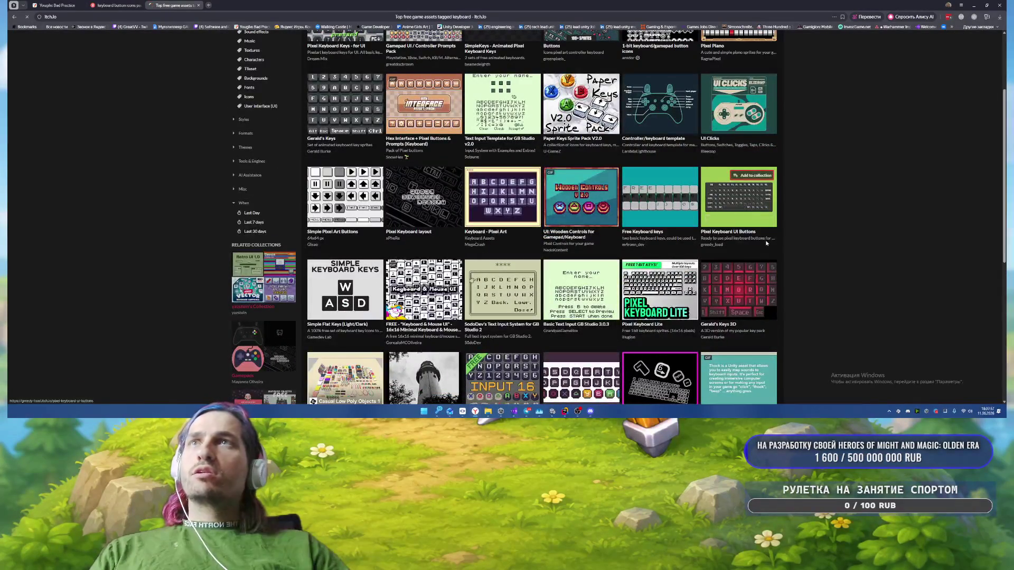
pyautogui.click(733, 202)
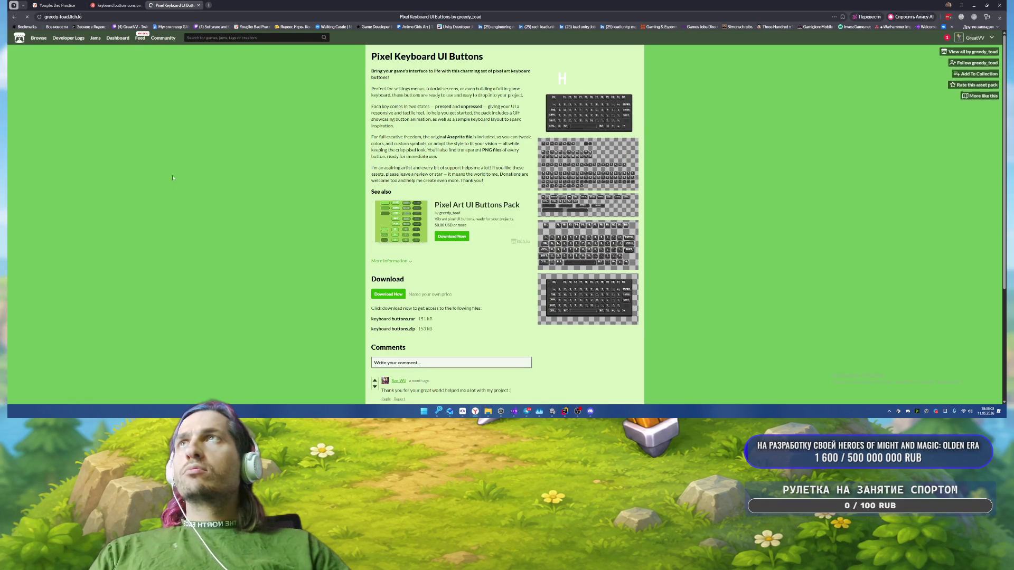
pyautogui.click(15, 16)
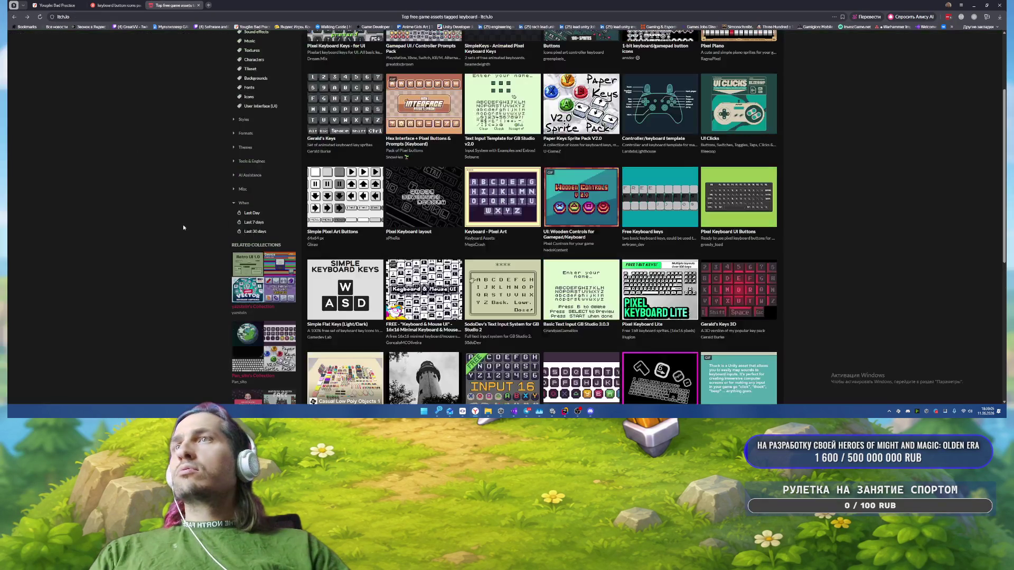
pyautogui.scroll(-5, 140, 231)
pyautogui.scroll(-4, 139, 231)
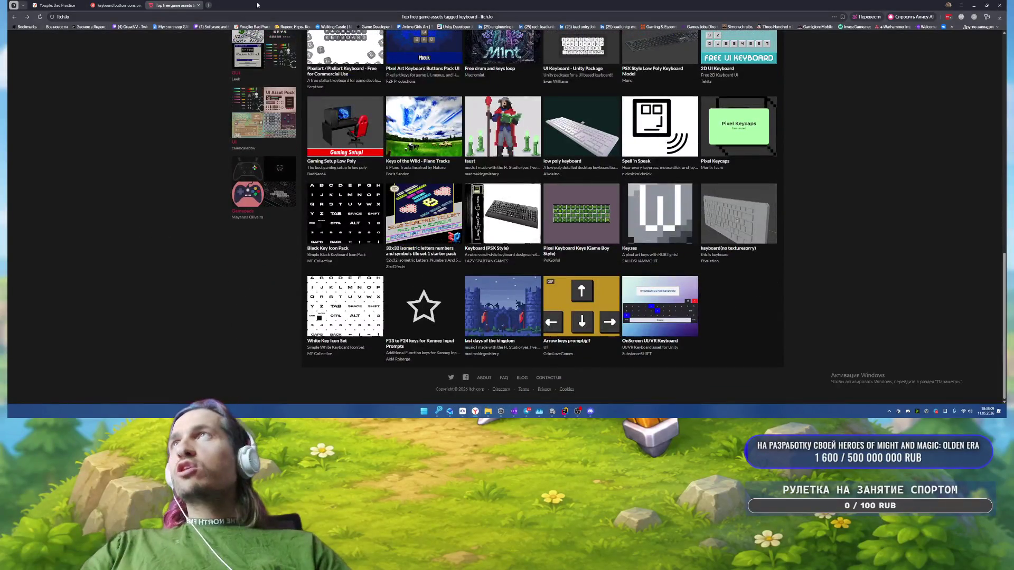
# Step: Go to assetstore.unity.com in a new tab and search for 'keyboard icons'
pyautogui.click(209, 5)
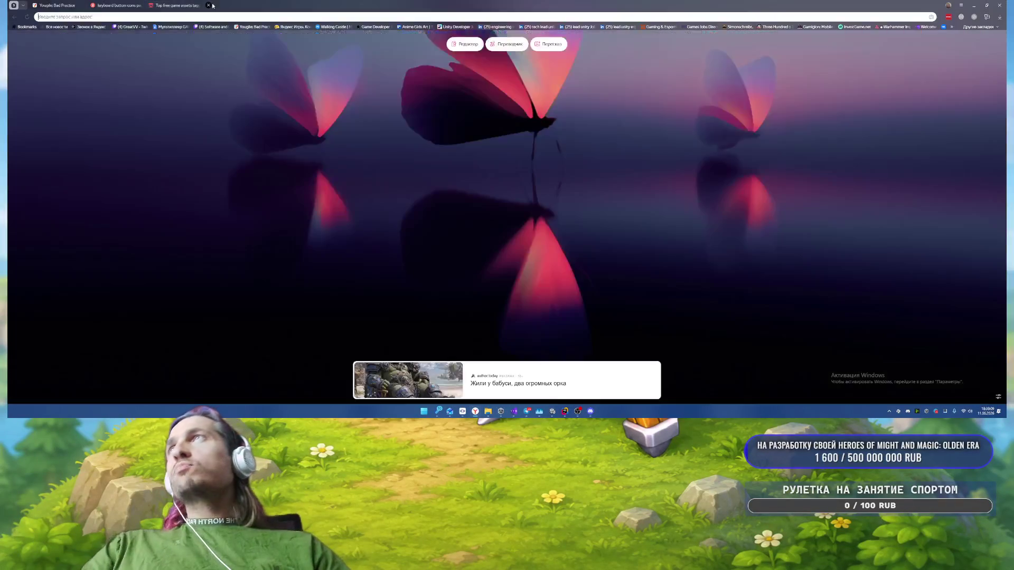
pyautogui.write('assetstore.unity.com')
pyautogui.press('Return')
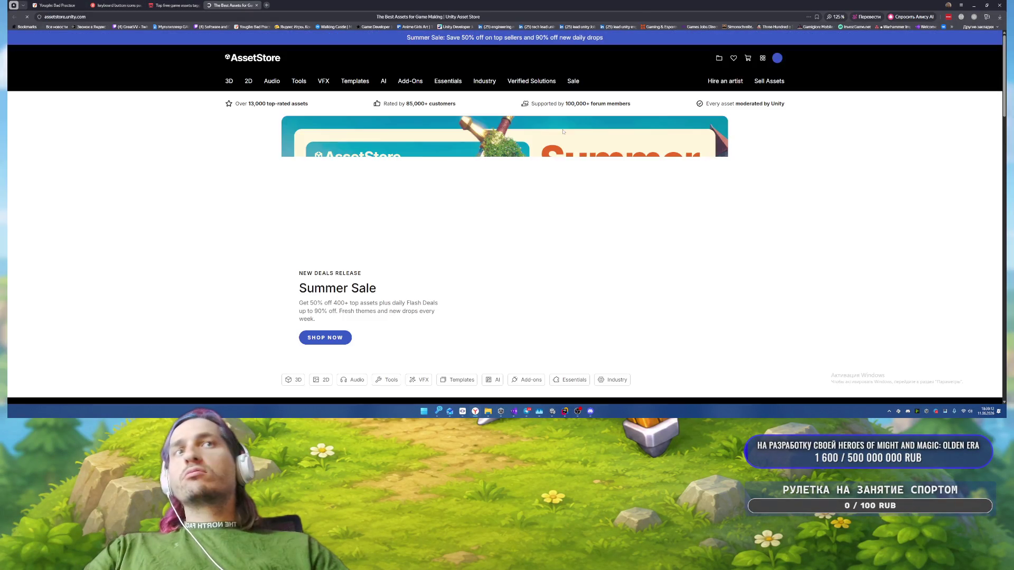
pyautogui.moveTo(431, 74)
pyautogui.click(452, 59)
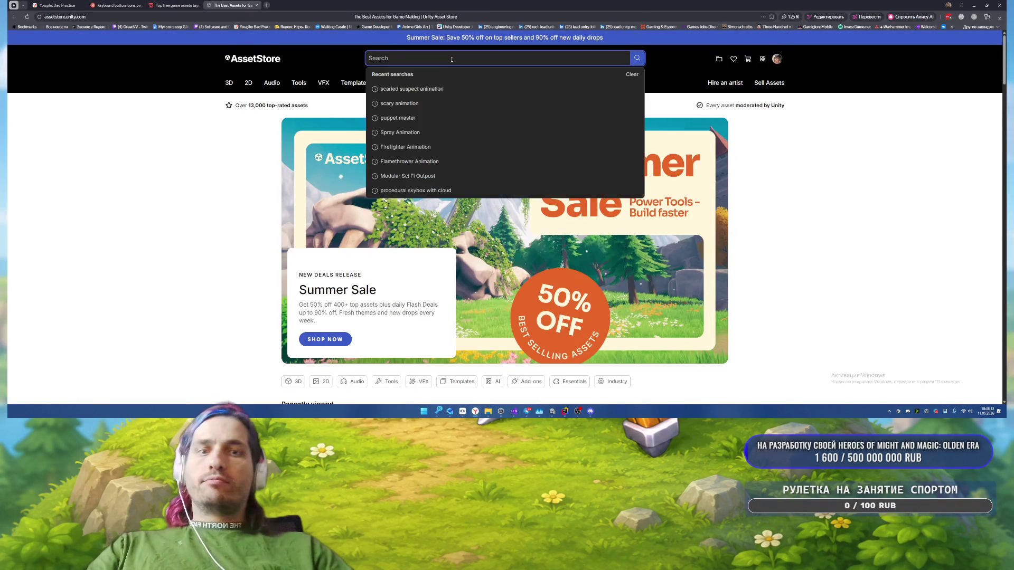
pyautogui.write('keyboard ico')
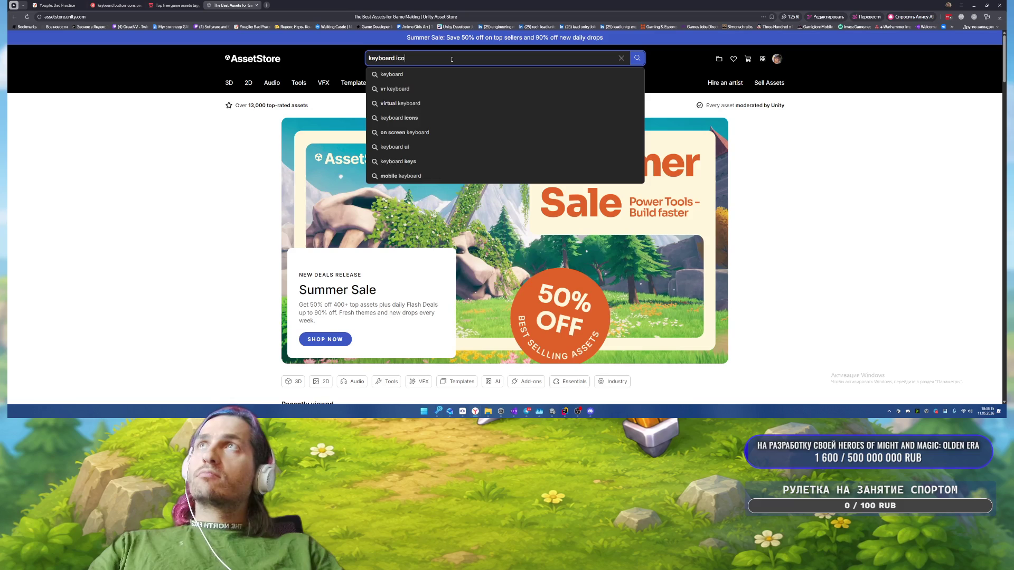
pyautogui.write('ns')
pyautogui.press('Return')
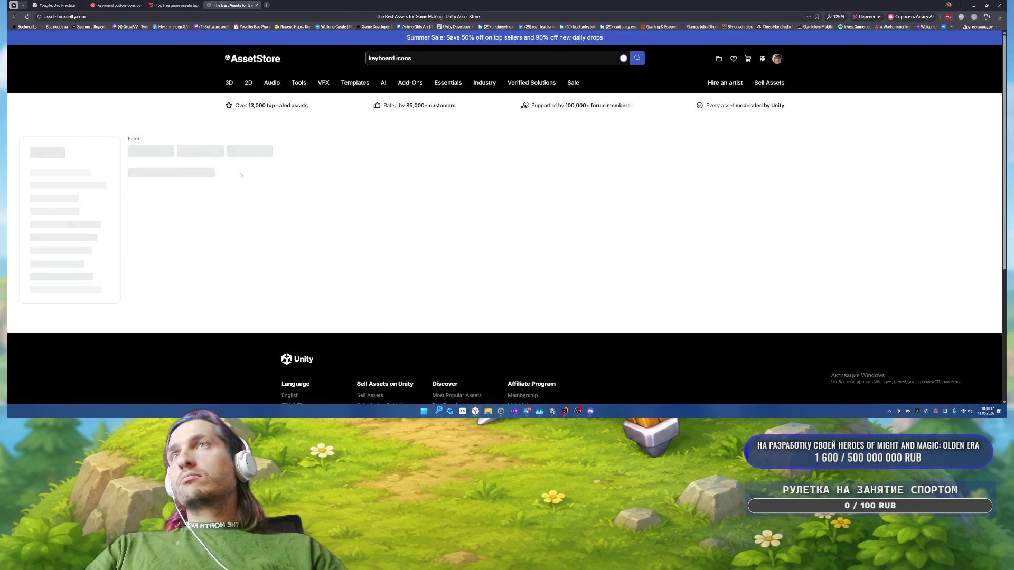
# Step: Set the Asset Store Price filter to Free
pyautogui.scroll(-3, 158, 206)
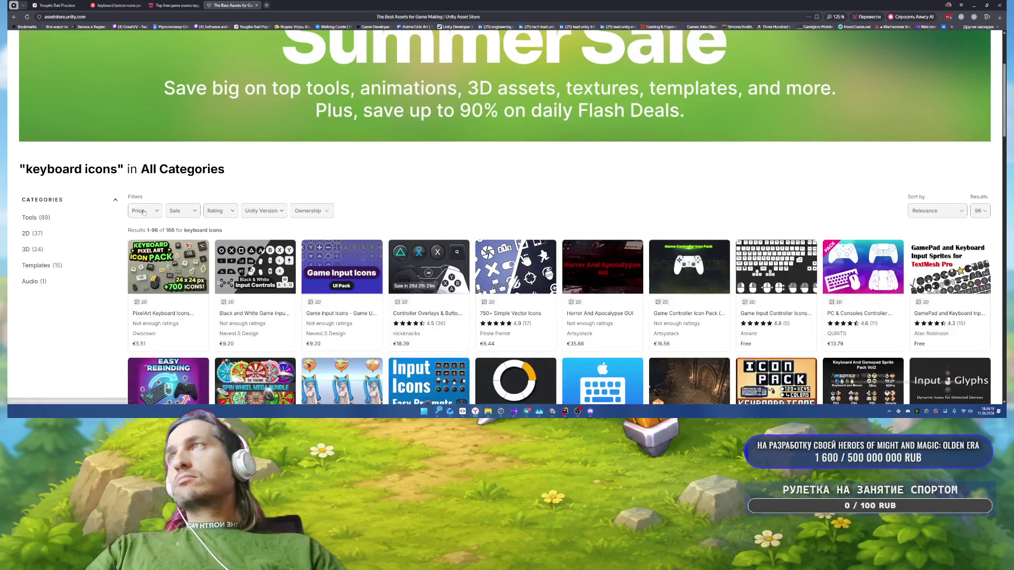
pyautogui.click(143, 212)
pyautogui.click(140, 229)
pyautogui.click(443, 181)
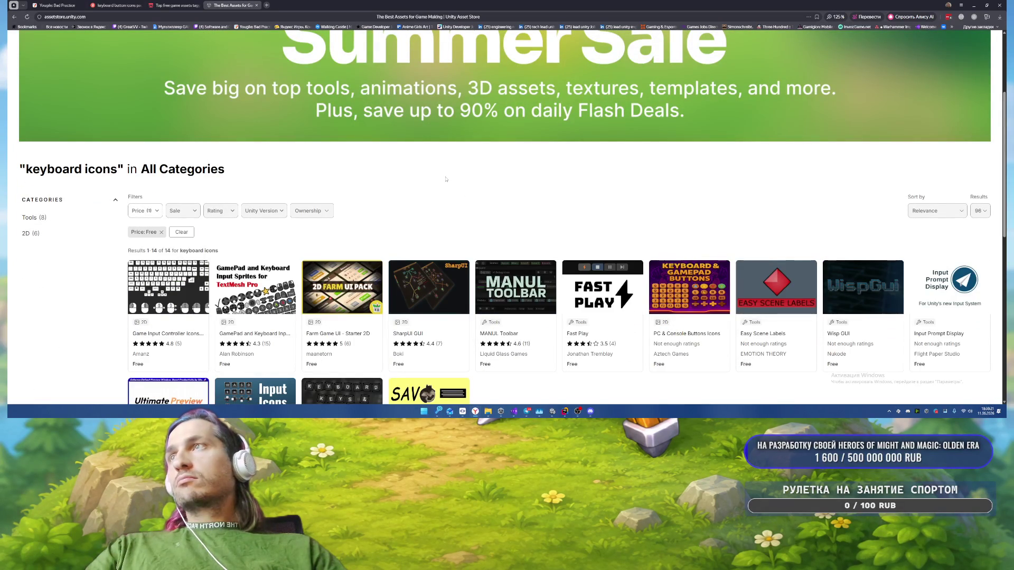
# Step: View the Game Input Controller Icons Free asset page, then return to the Unity editor
pyautogui.click(170, 284)
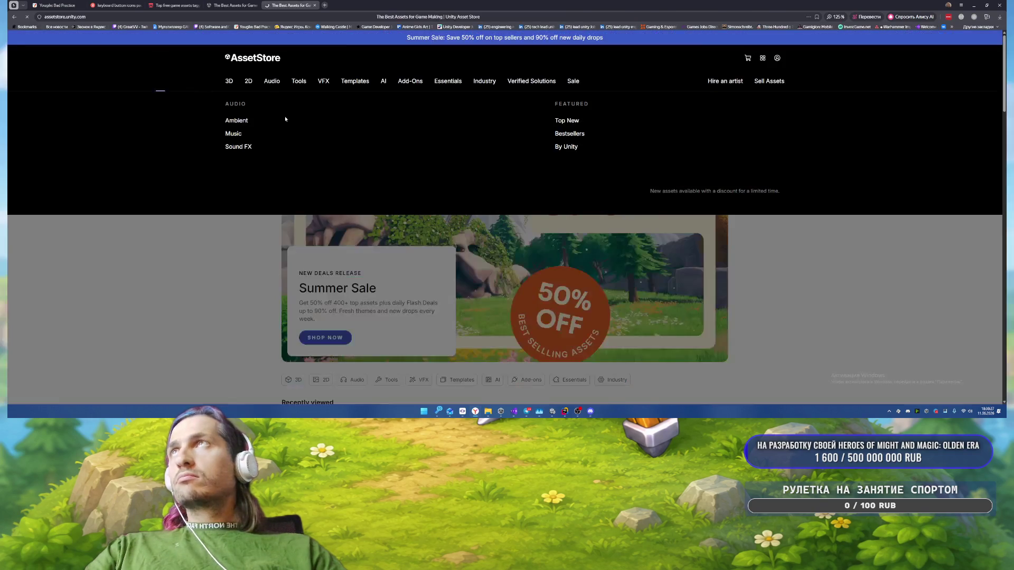
pyautogui.scroll(-3, 408, 220)
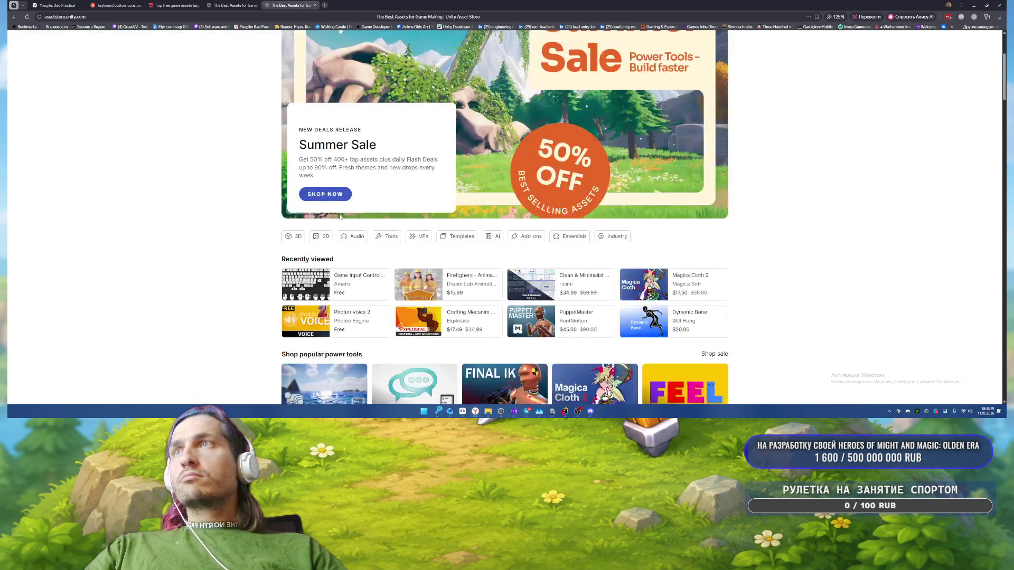
pyautogui.scroll(3, 390, 238)
pyautogui.scroll(-3, 370, 264)
pyautogui.click(360, 274)
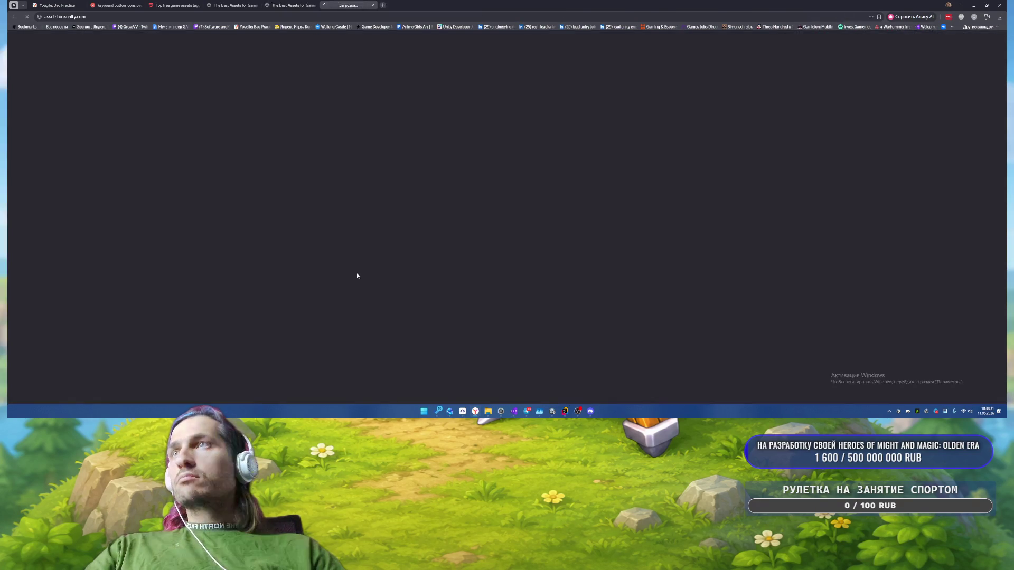
pyautogui.click(314, 4)
pyautogui.click(234, 4)
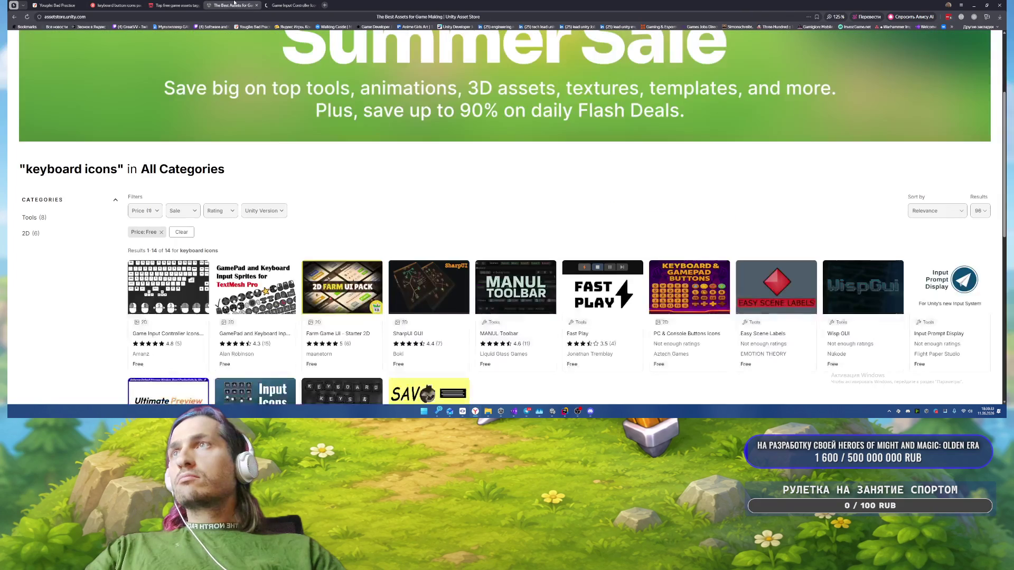
pyautogui.click(289, 5)
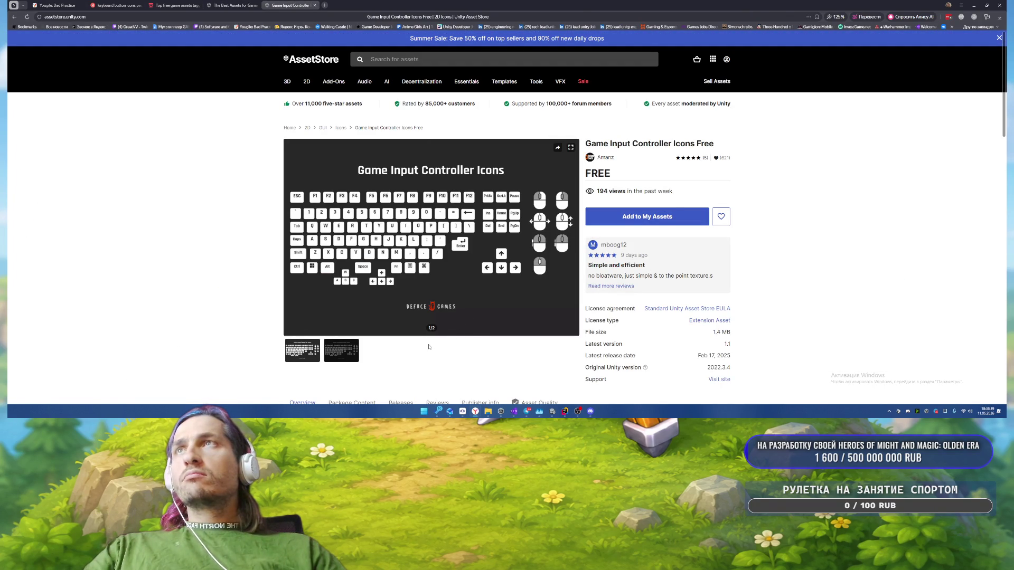
pyautogui.click(553, 409)
# Step: Search the Project panel for 'texture' and select the Arrow-Up-Button-Dark sprite
pyautogui.scroll(5, 816, 174)
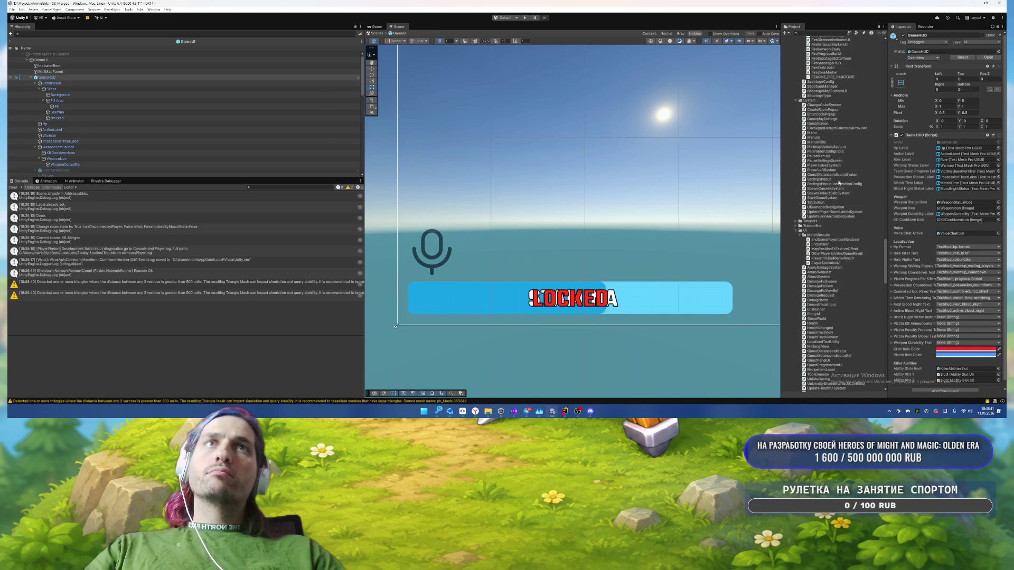
pyautogui.moveTo(887, 259); pyautogui.dragTo(902, 36)
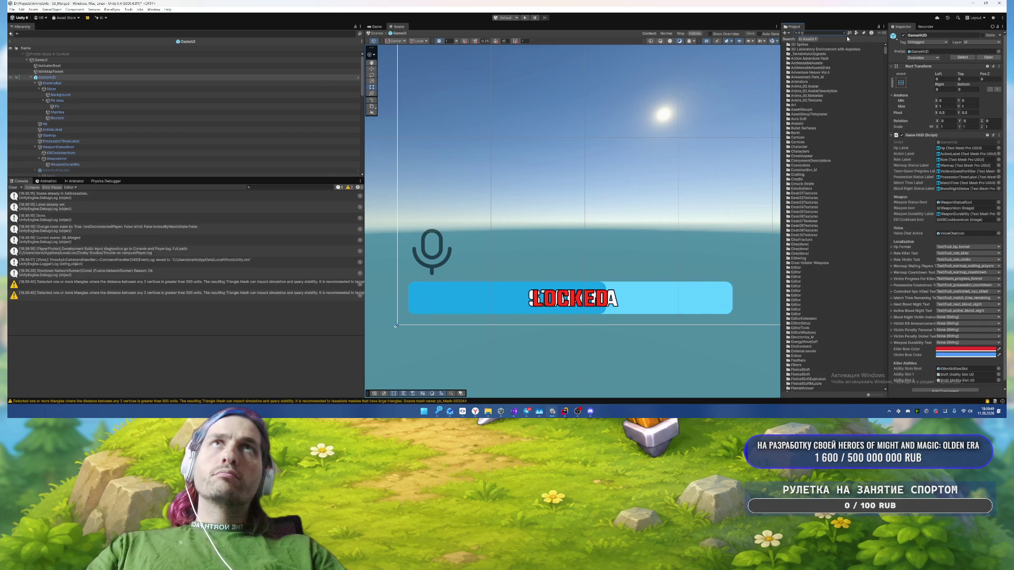
pyautogui.write('ture')
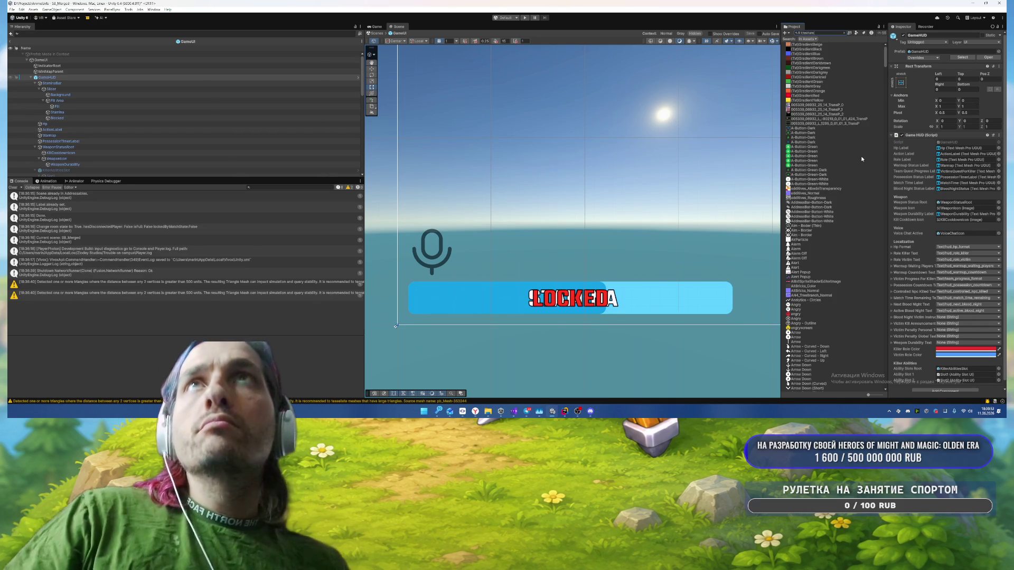
pyautogui.scroll(-10, 850, 186)
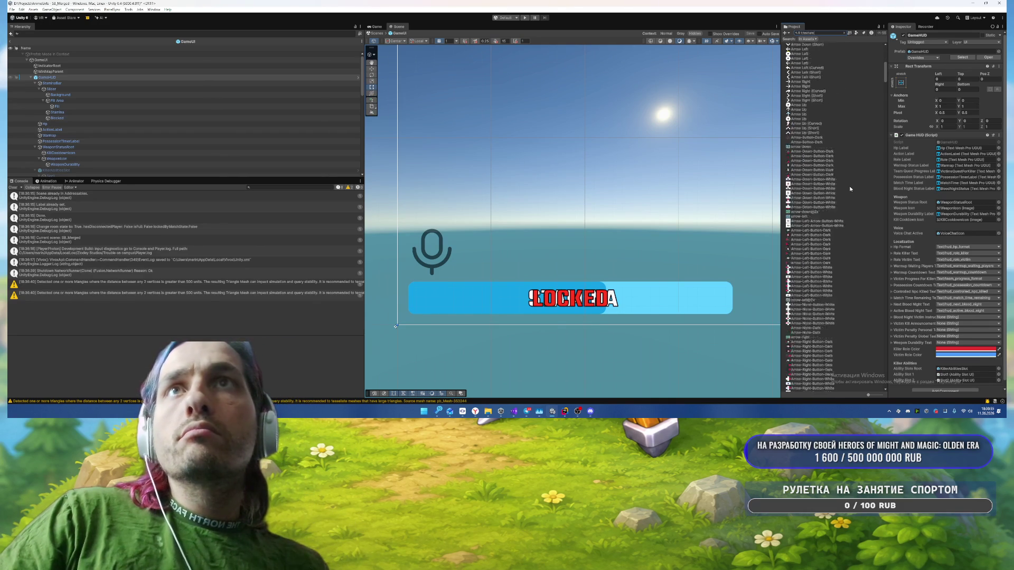
pyautogui.scroll(-10, 851, 188)
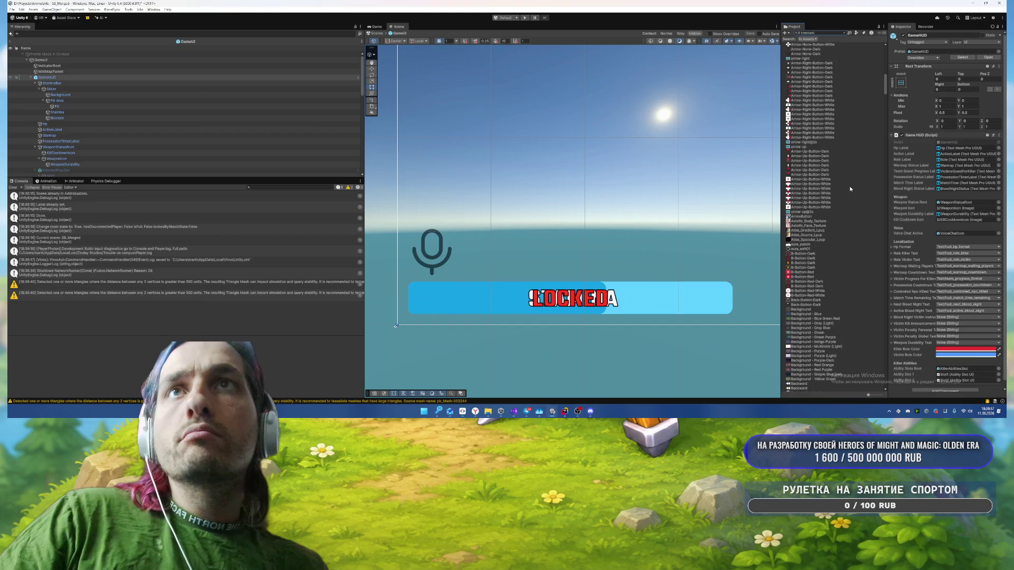
pyautogui.click(827, 176)
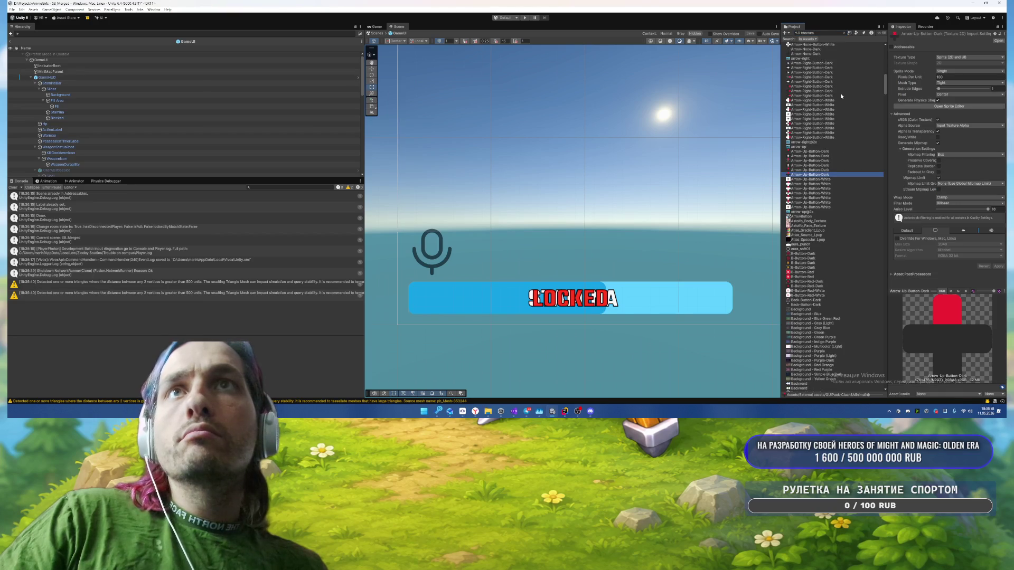
# Step: Clear the search, collapse XBoxOne and expand Icons > Icons > PNG
pyautogui.click(845, 34)
pyautogui.scroll(-8, 845, 231)
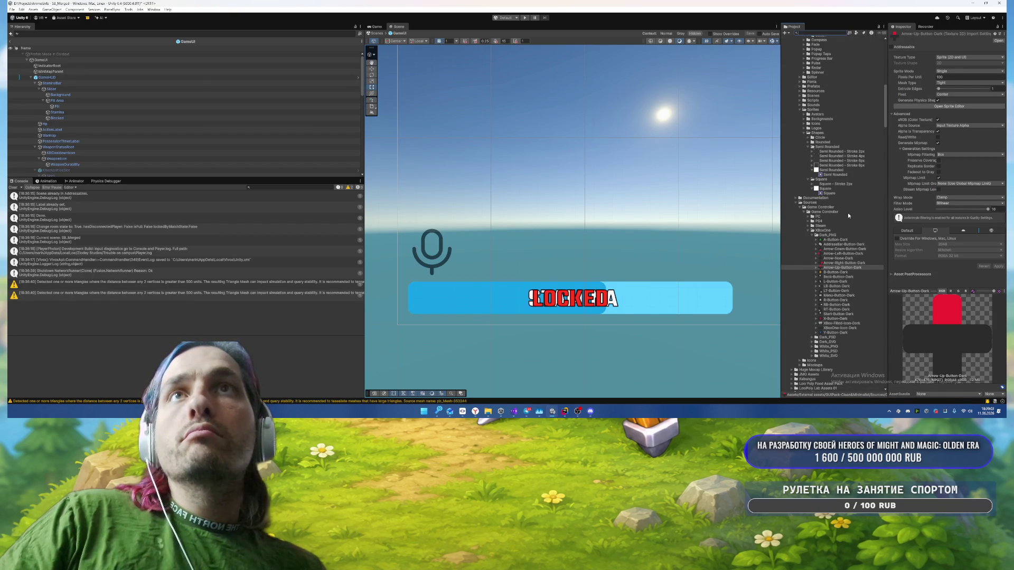
pyautogui.click(810, 231)
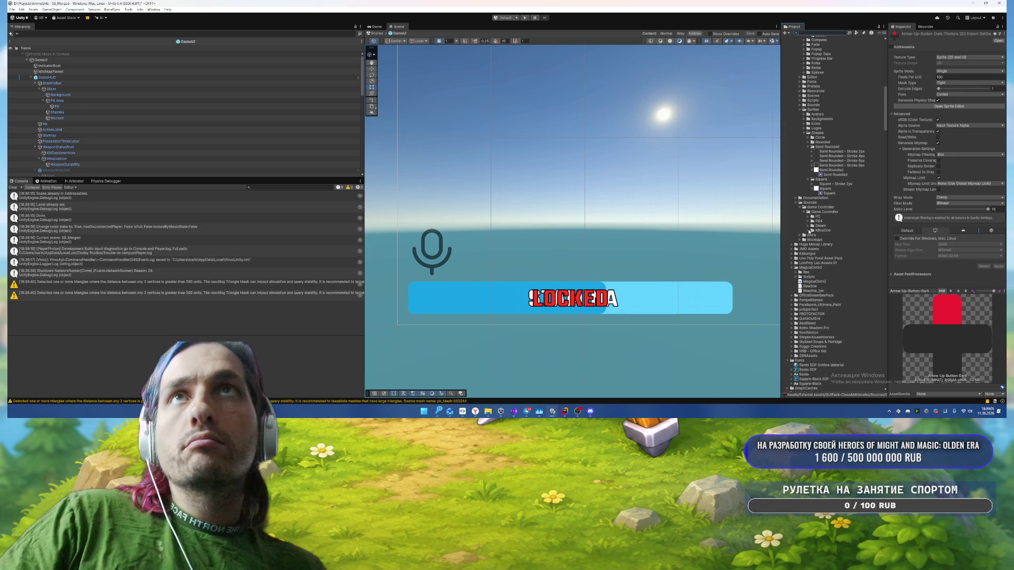
pyautogui.click(800, 235)
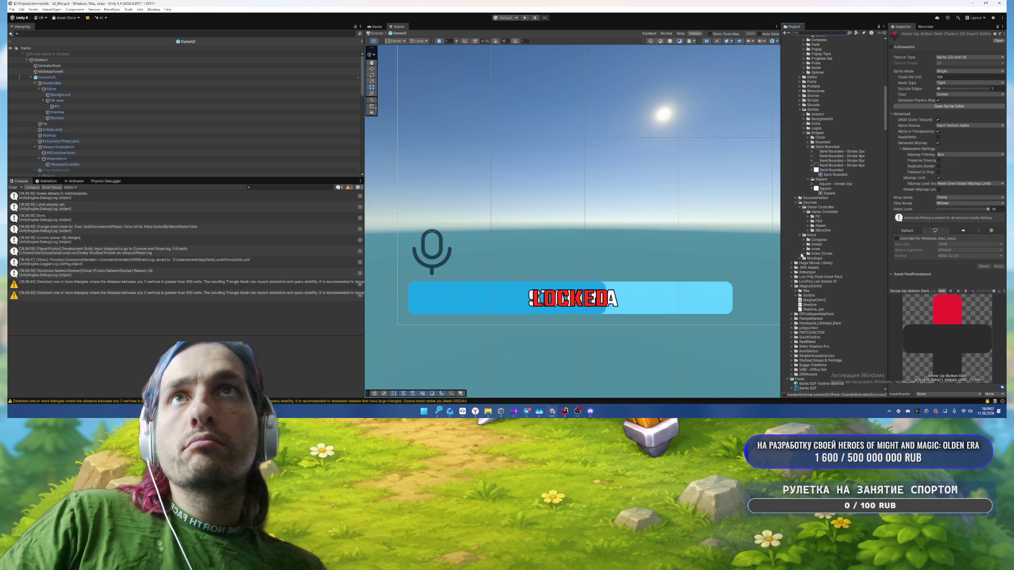
pyautogui.click(804, 251)
pyautogui.click(808, 254)
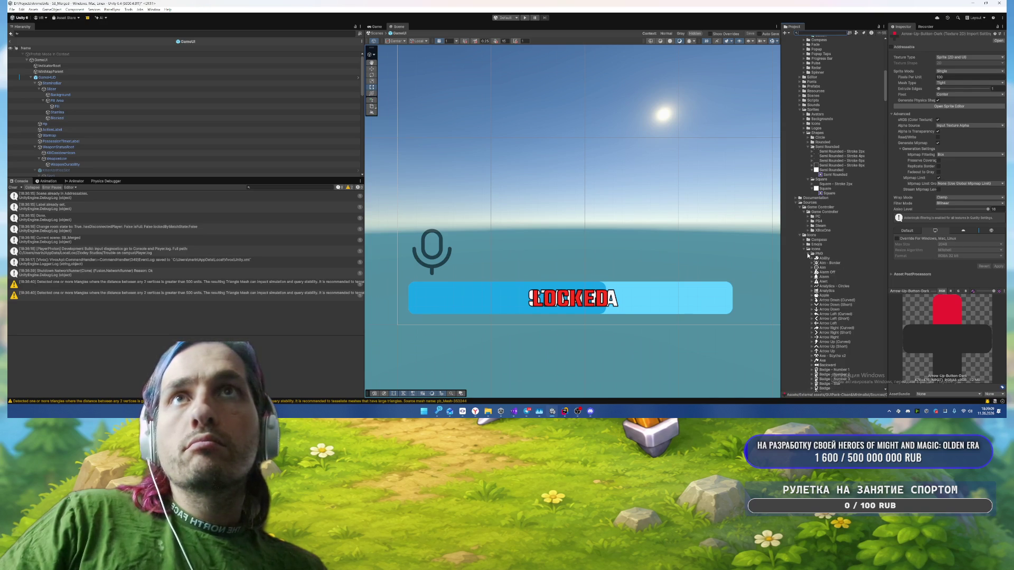
# Step: Browse the PNG icon sprites, expanding the PNG icon folder
pyautogui.scroll(5, 843, 215)
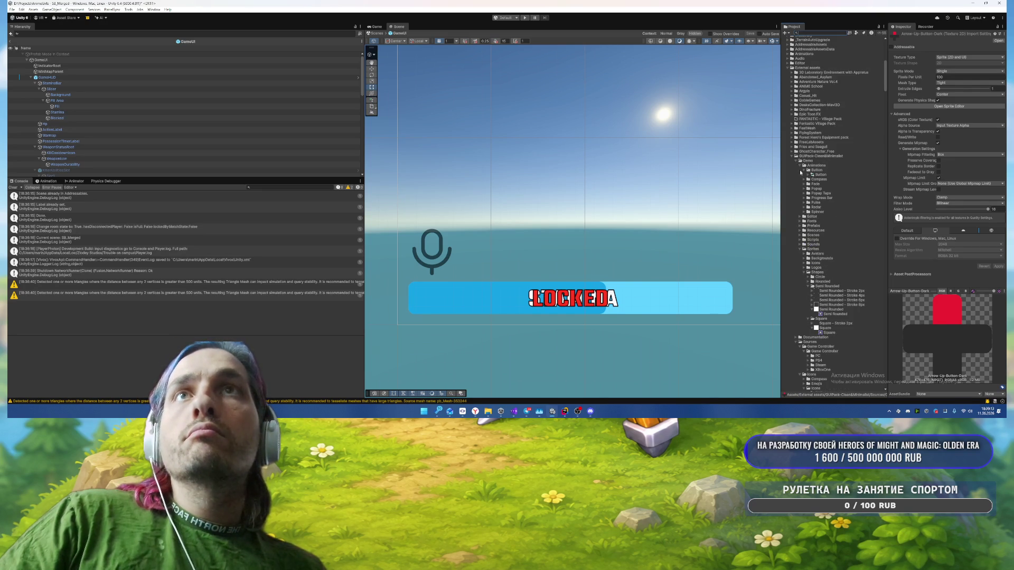
pyautogui.scroll(-15, 848, 228)
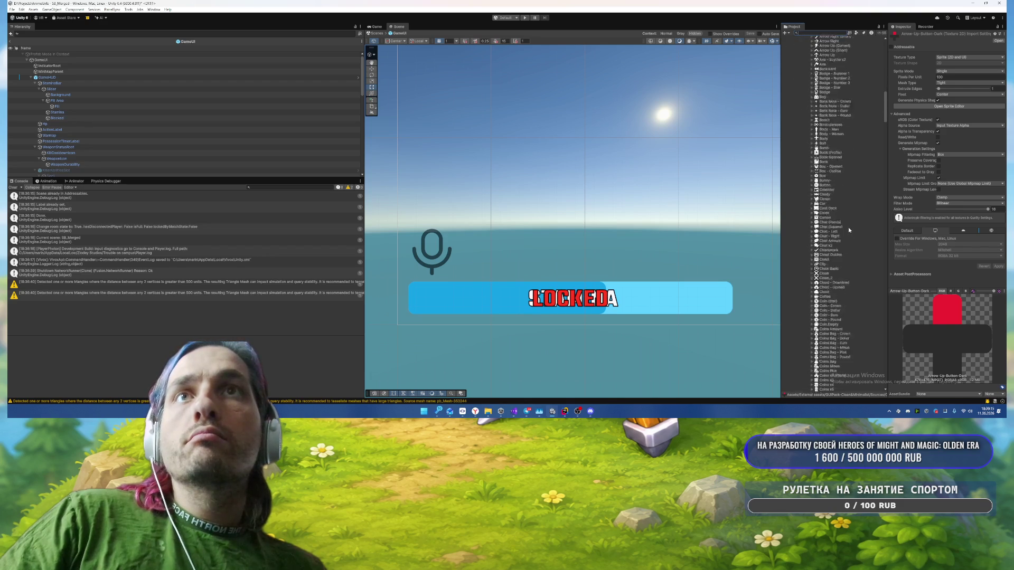
pyautogui.scroll(-2, 848, 227)
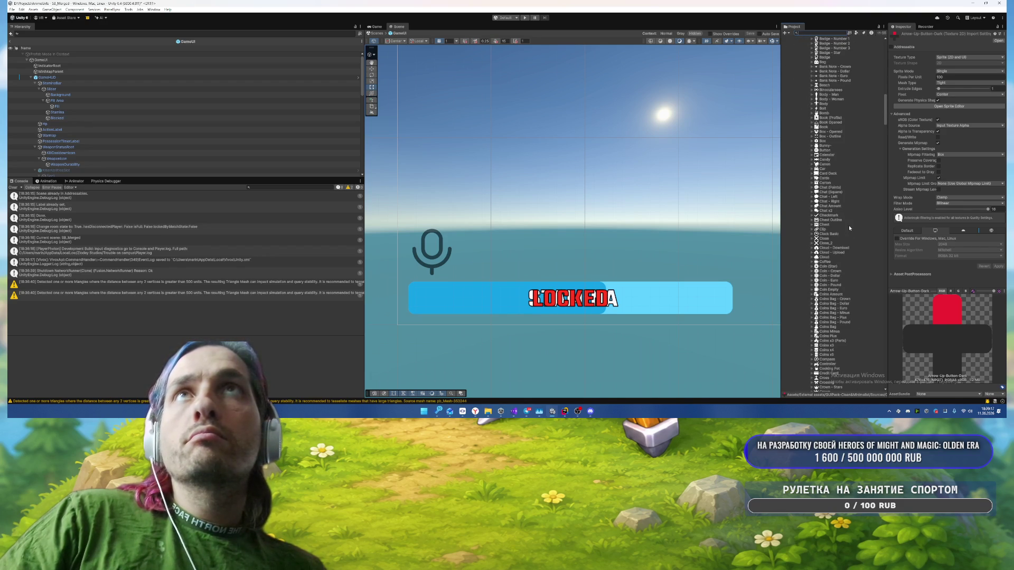
pyautogui.scroll(-20, 848, 224)
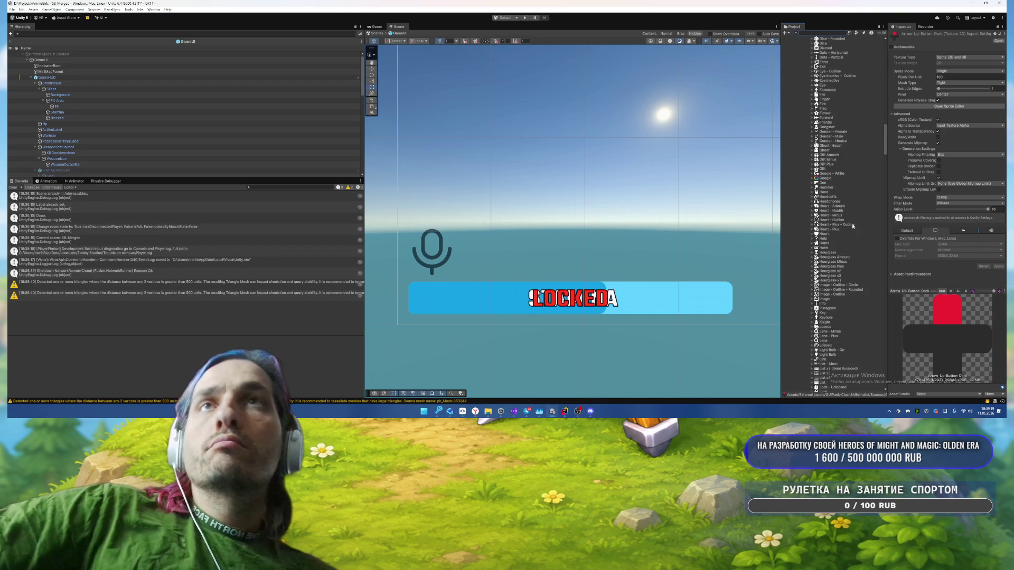
pyautogui.scroll(-15, 852, 223)
pyautogui.scroll(-6, 852, 223)
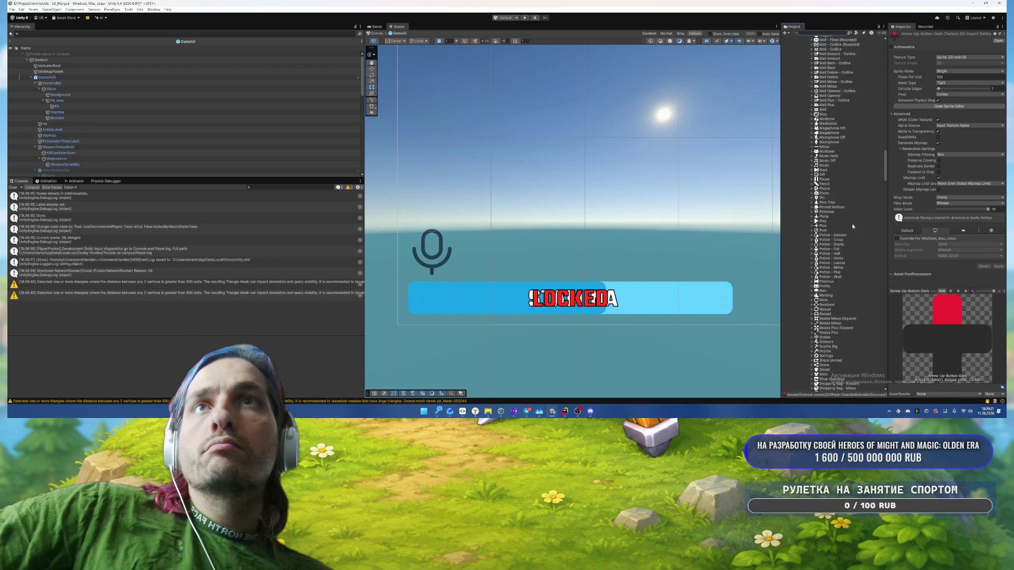
pyautogui.scroll(-15, 852, 226)
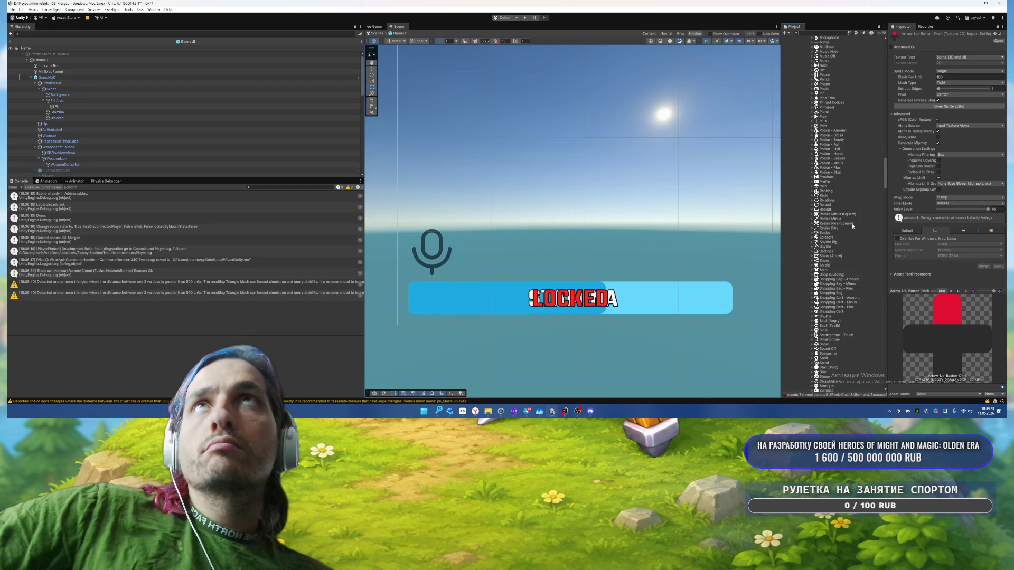
pyautogui.scroll(-6, 851, 223)
pyautogui.scroll(-10, 852, 226)
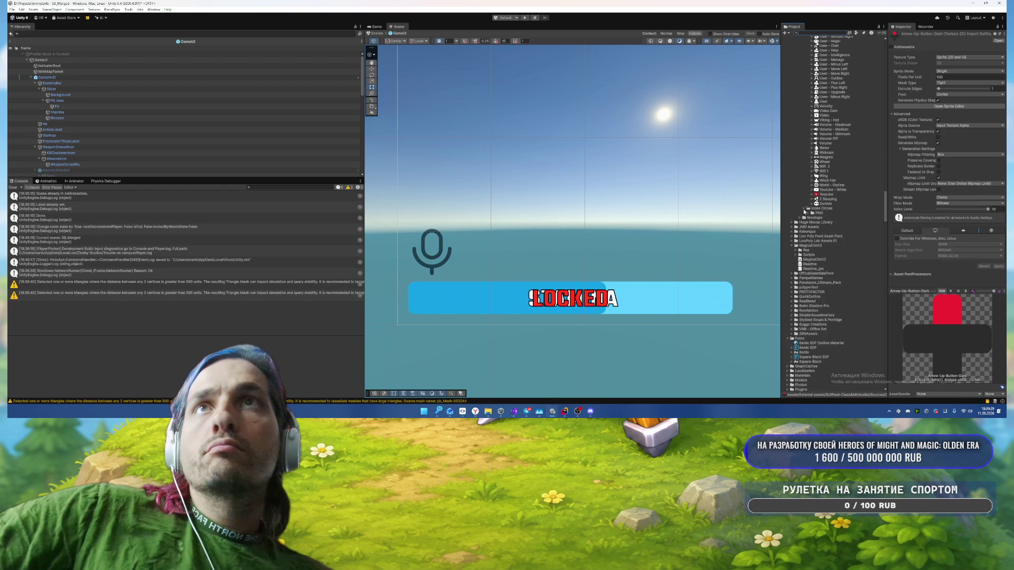
pyautogui.click(804, 212)
pyautogui.scroll(-20, 830, 215)
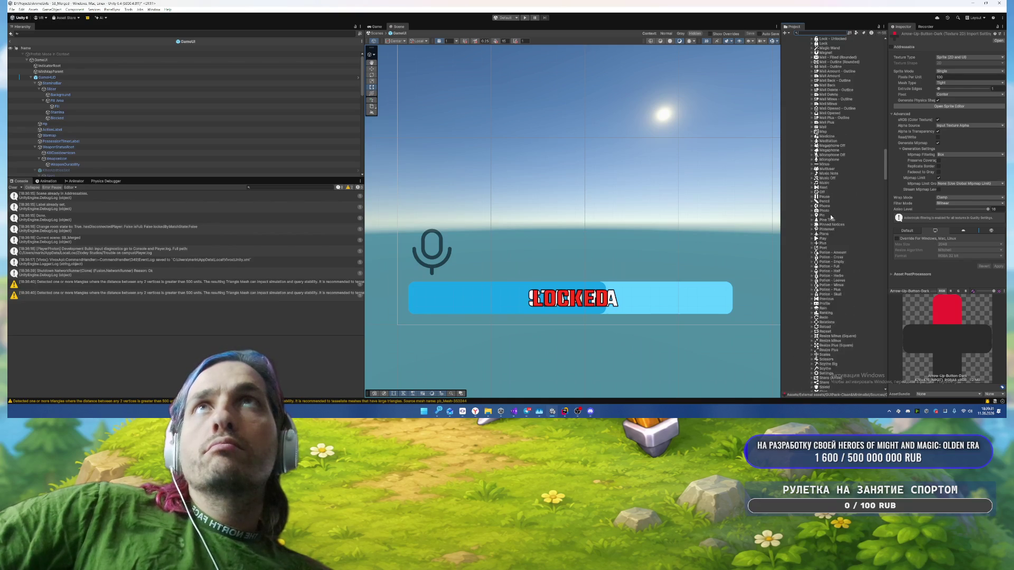
pyautogui.scroll(20, 830, 217)
pyautogui.scroll(10, 831, 217)
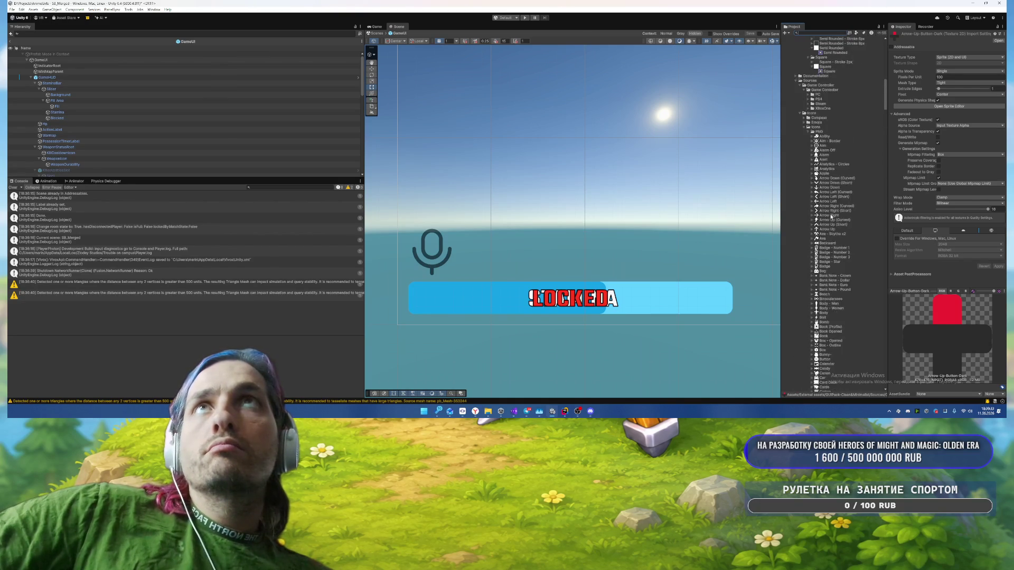
# Step: Preview the White_PNG PC controller sprites, including the PC, W key and mouse icons
pyautogui.click(805, 216)
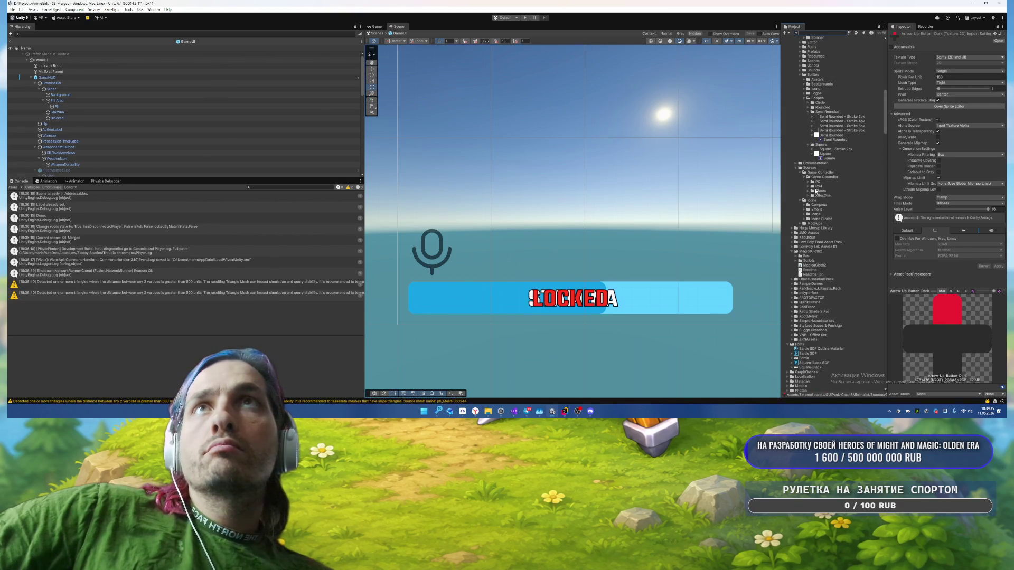
pyautogui.click(808, 182)
pyautogui.click(814, 201)
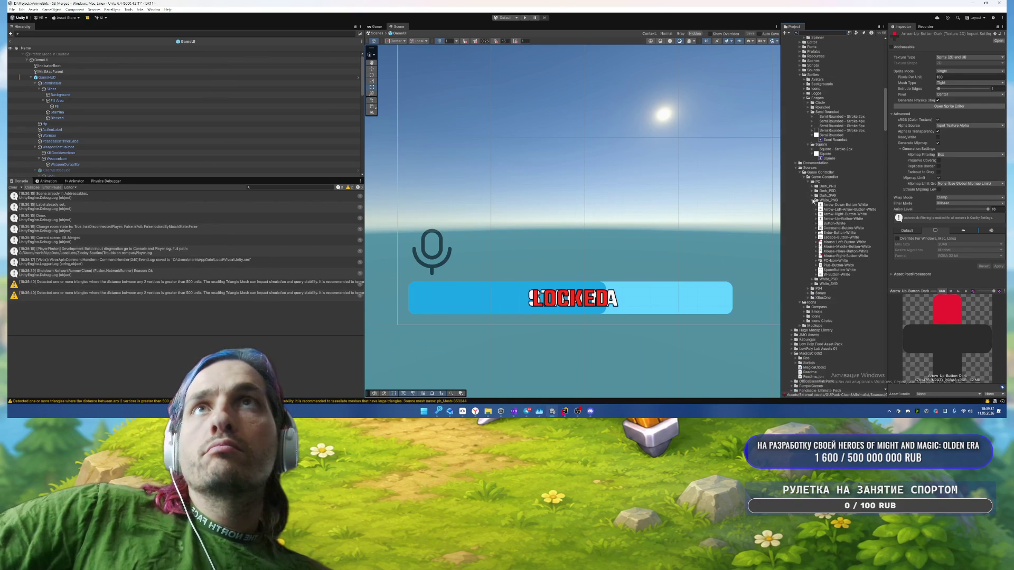
pyautogui.click(851, 205)
pyautogui.press('Down')
pyautogui.press('Down')
pyautogui.press('Down')
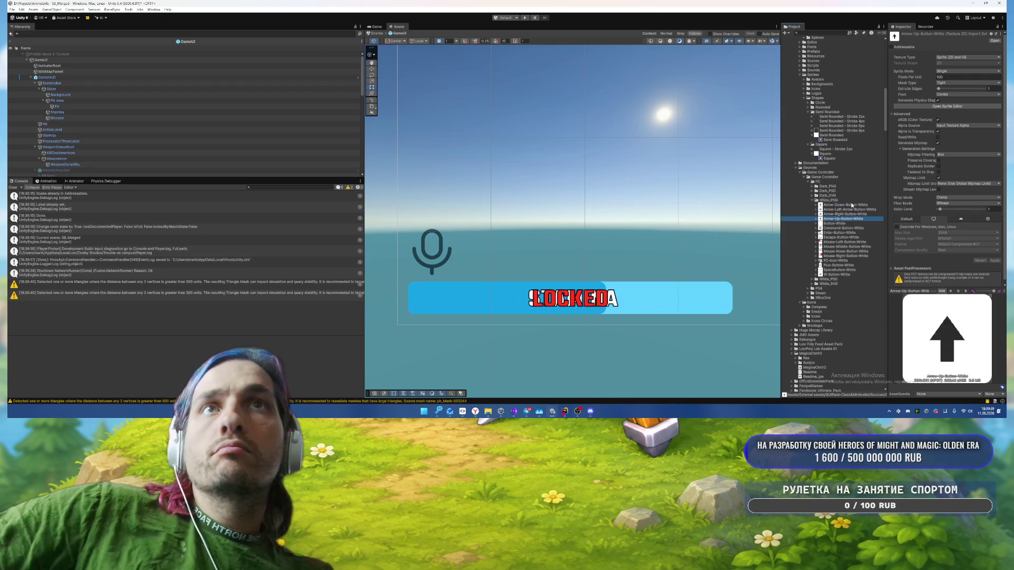
pyautogui.press('Down')
pyautogui.press('Down')
pyautogui.press('Down')
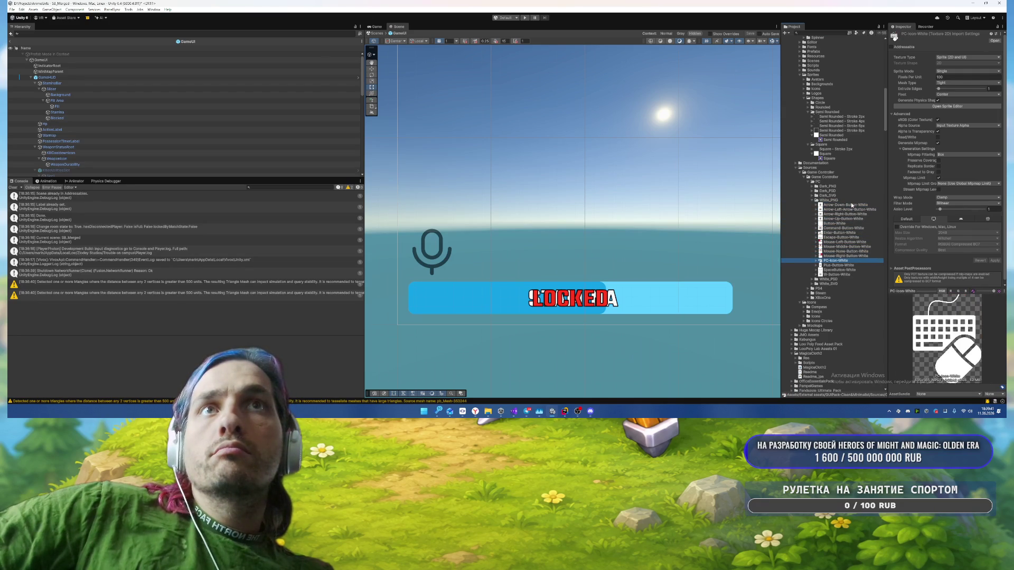
pyautogui.press('Down')
pyautogui.press('Down')
pyautogui.press('Down')
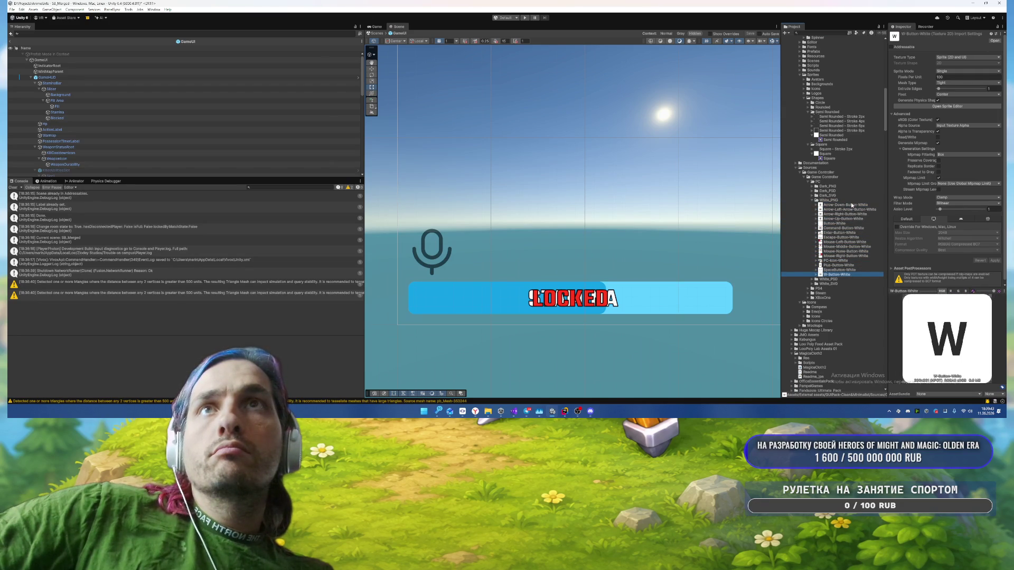
pyautogui.press('Up')
pyautogui.press('Up')
pyautogui.press('Up')
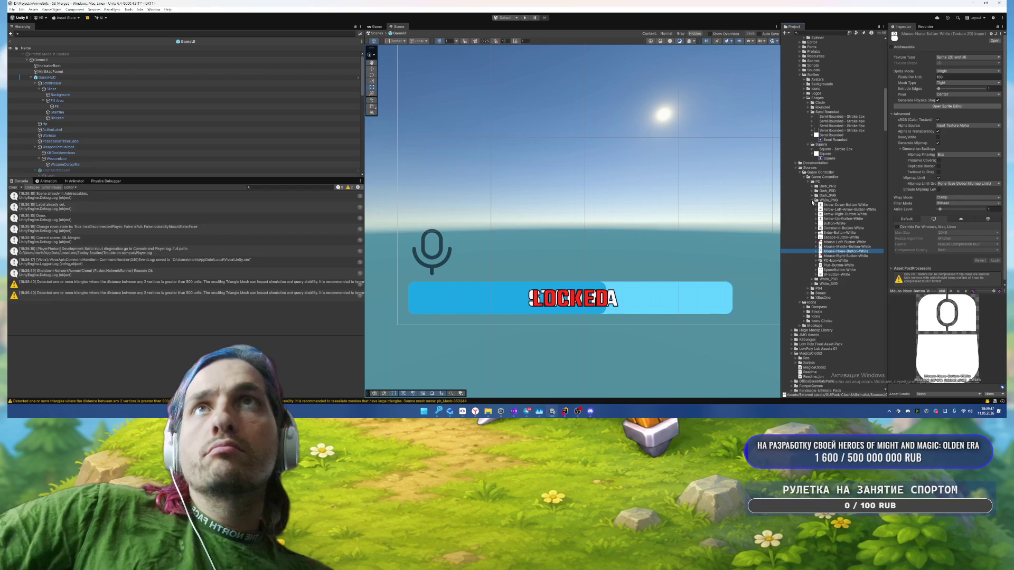
# Step: Preview the Dark_SVG arrow-down icon, then collapse the Dark_SVG folder
pyautogui.click(814, 200)
pyautogui.click(813, 195)
pyautogui.click(833, 201)
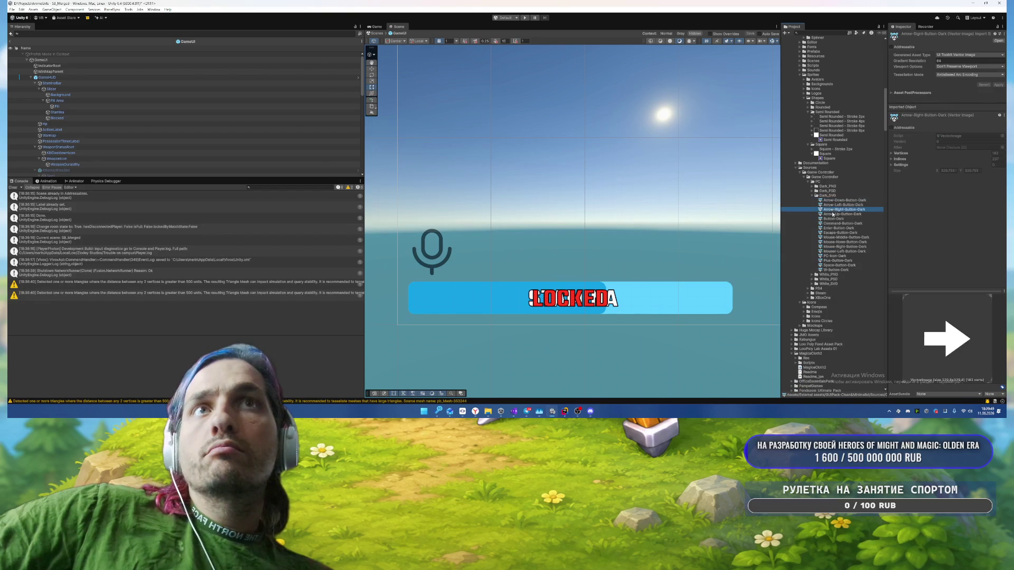
pyautogui.click(821, 195)
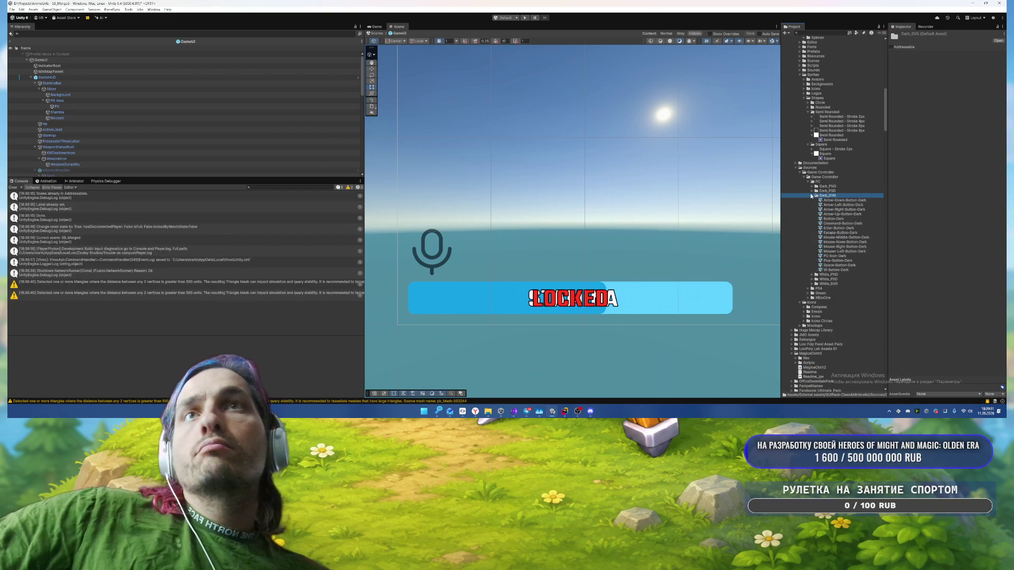
pyautogui.click(813, 196)
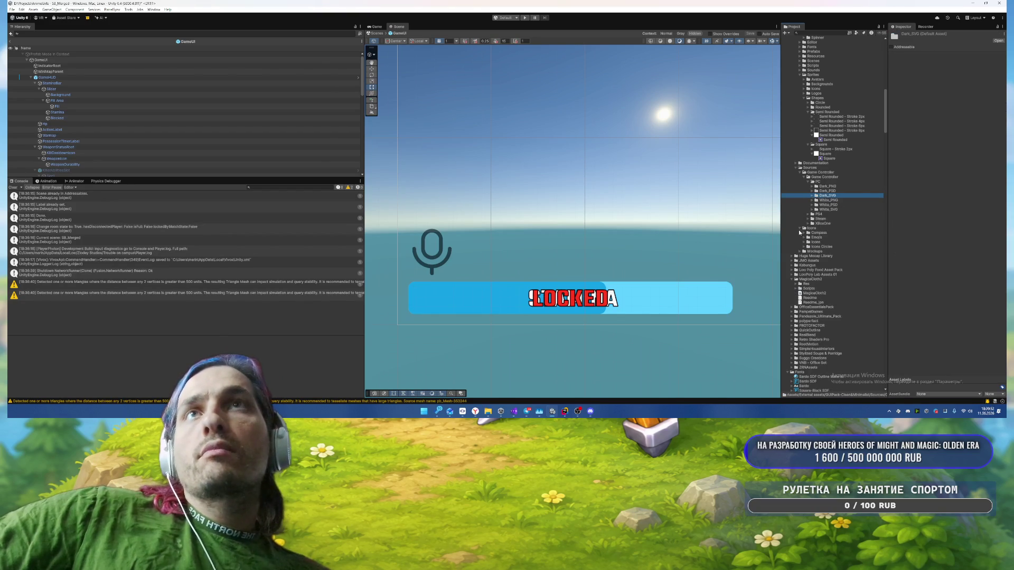
pyautogui.click(475, 411)
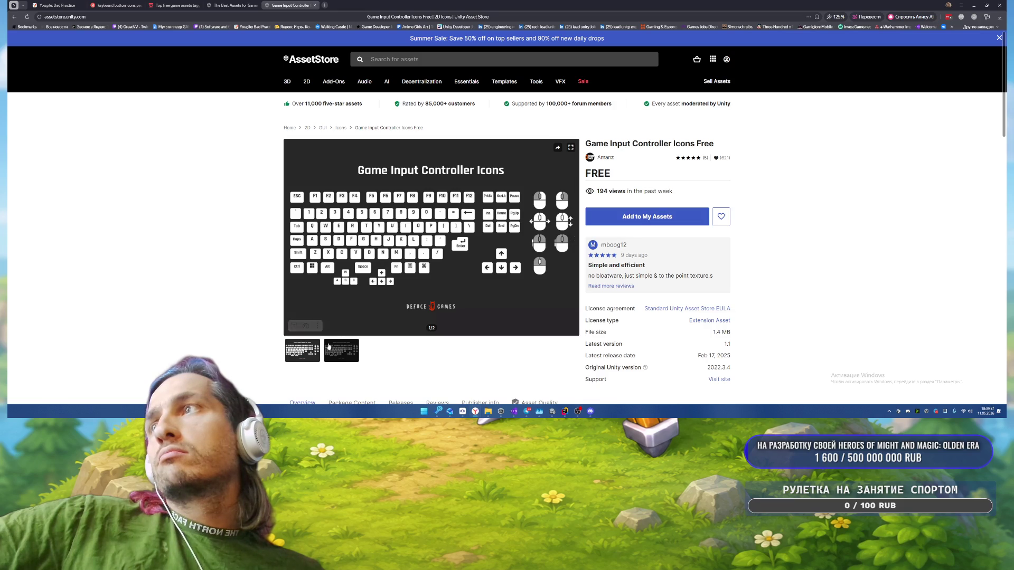
pyautogui.click(315, 356)
pyautogui.click(314, 356)
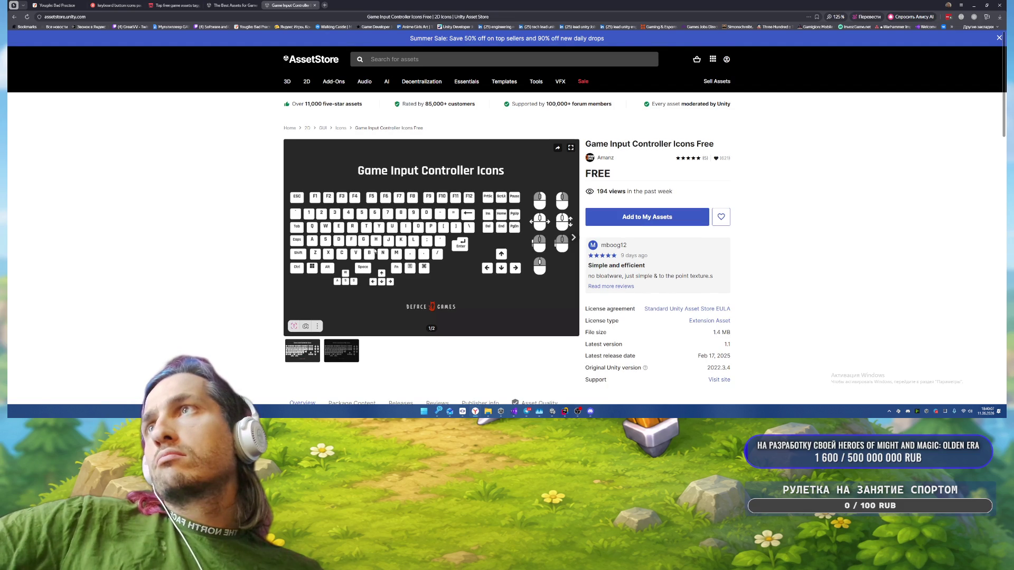
# Step: Back in Unity, search the Project for 'GameUI' and open its prefab
pyautogui.click(553, 411)
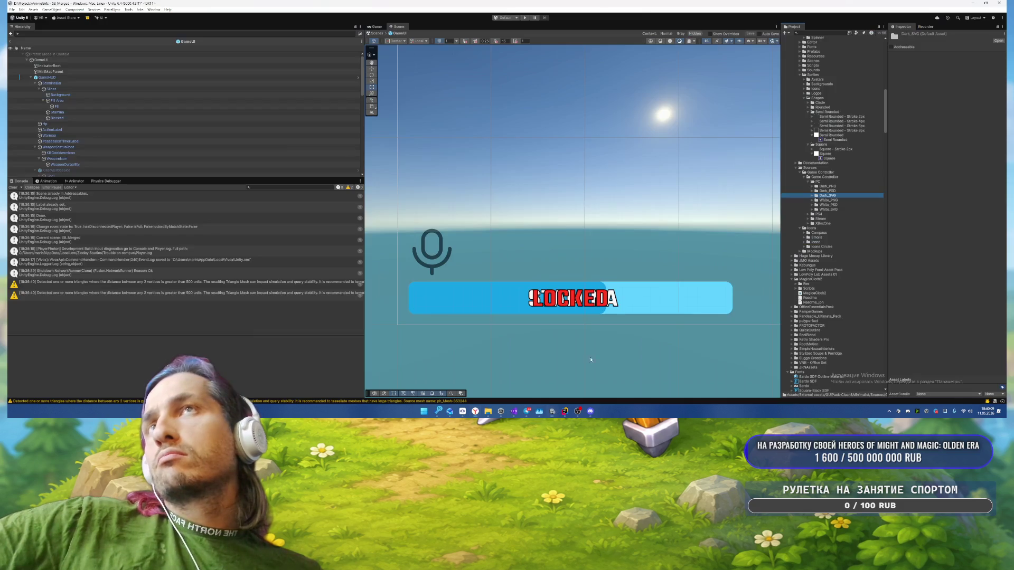
pyautogui.scroll(-3, 568, 202)
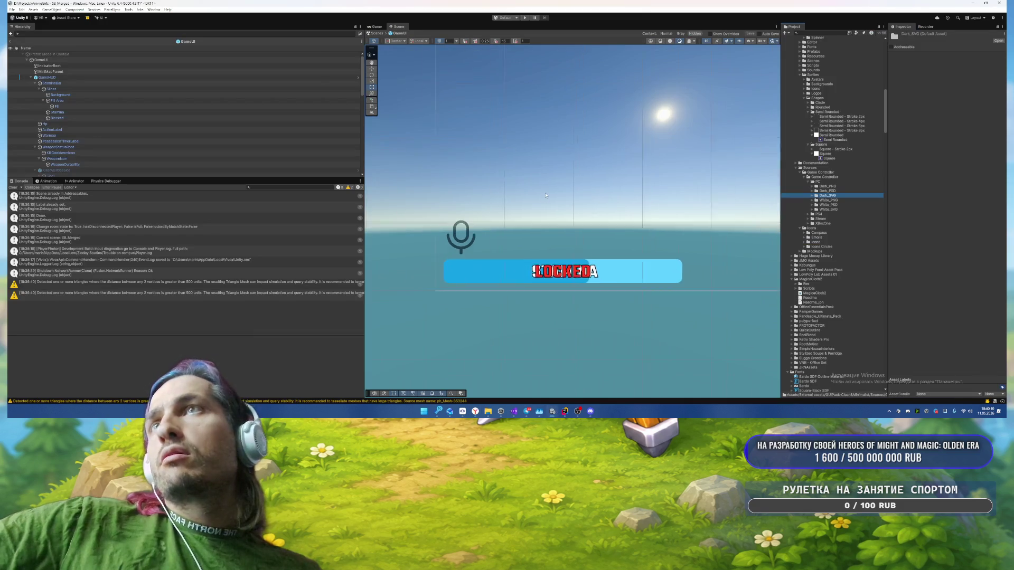
pyautogui.click(823, 32)
pyautogui.write('GameUI')
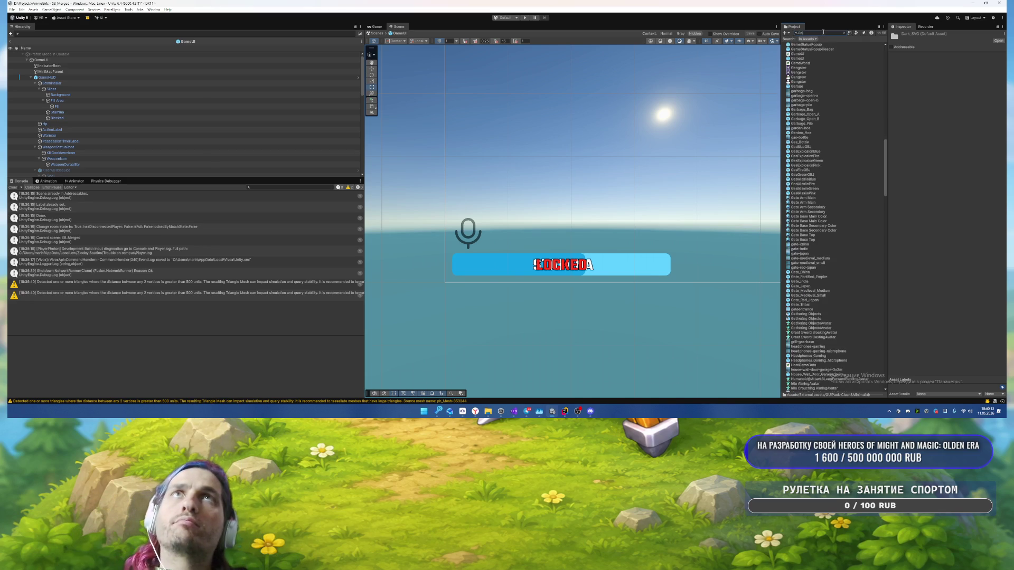
pyautogui.doubleClick(798, 44)
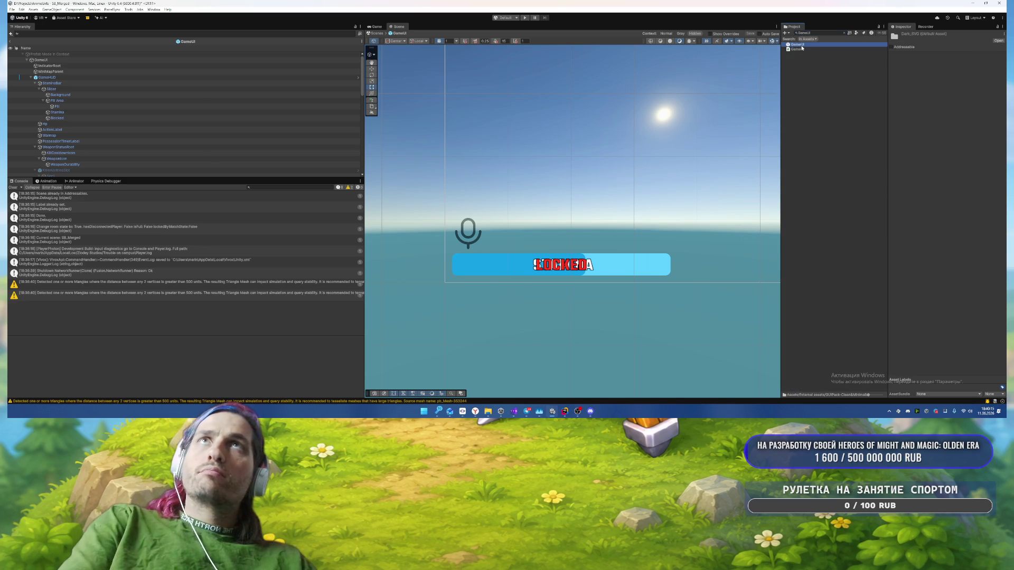
# Step: Open the GameHUD prefab, then the KillerAbilitiesSlot prefab, saving changes
pyautogui.click(74, 72)
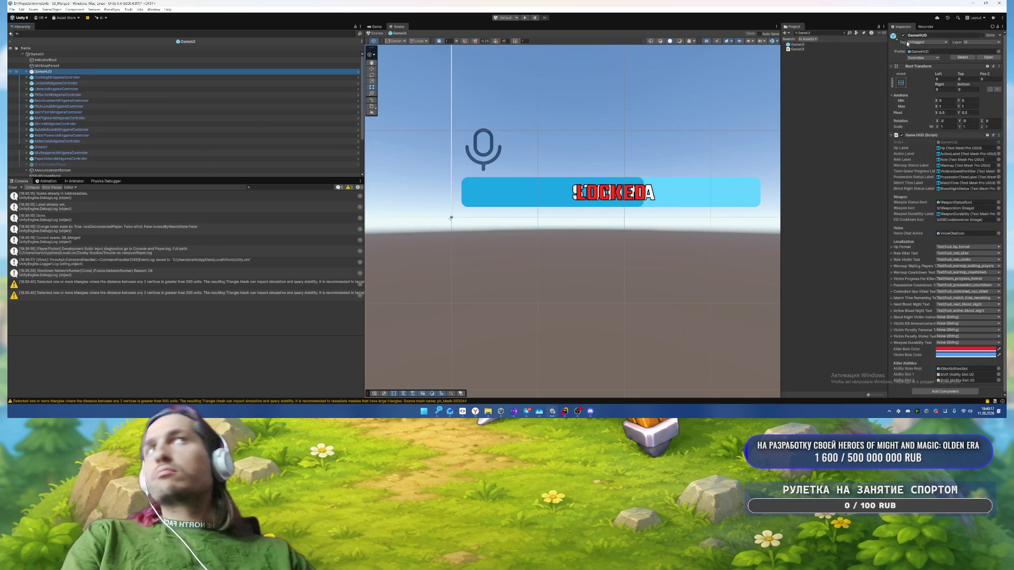
pyautogui.click(984, 57)
pyautogui.click(53, 129)
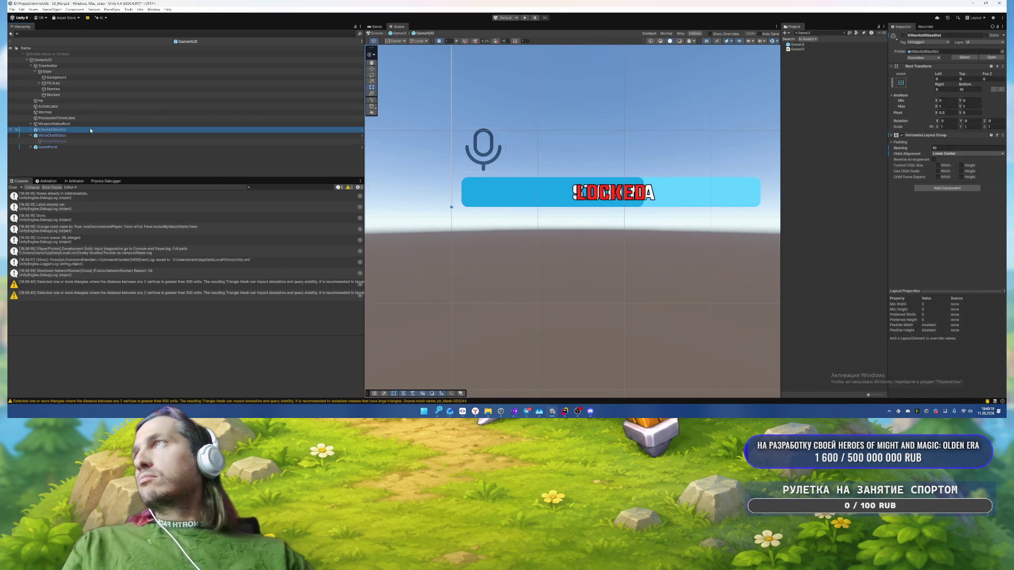
pyautogui.doubleClick(100, 129)
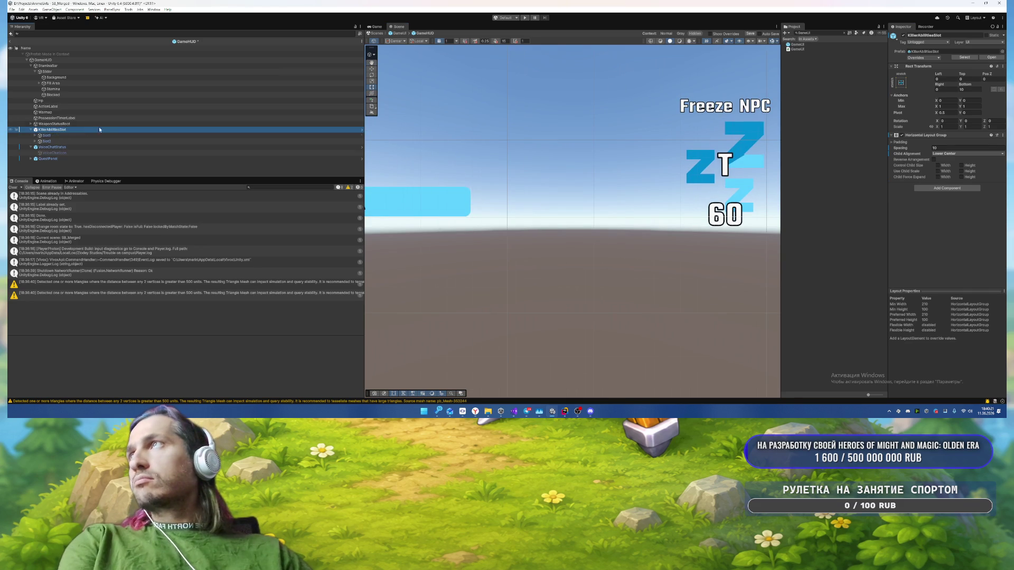
pyautogui.click(989, 57)
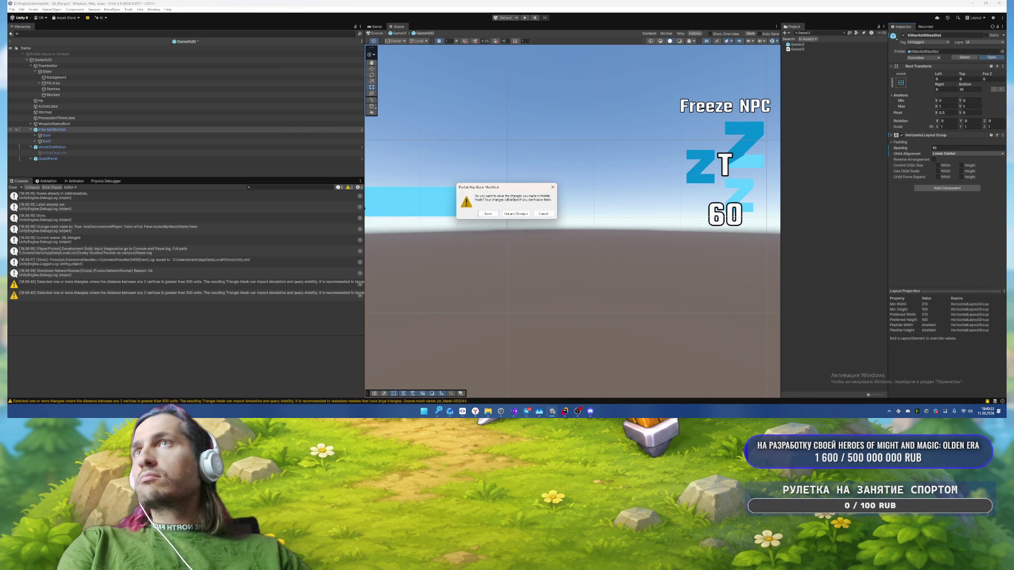
pyautogui.click(487, 214)
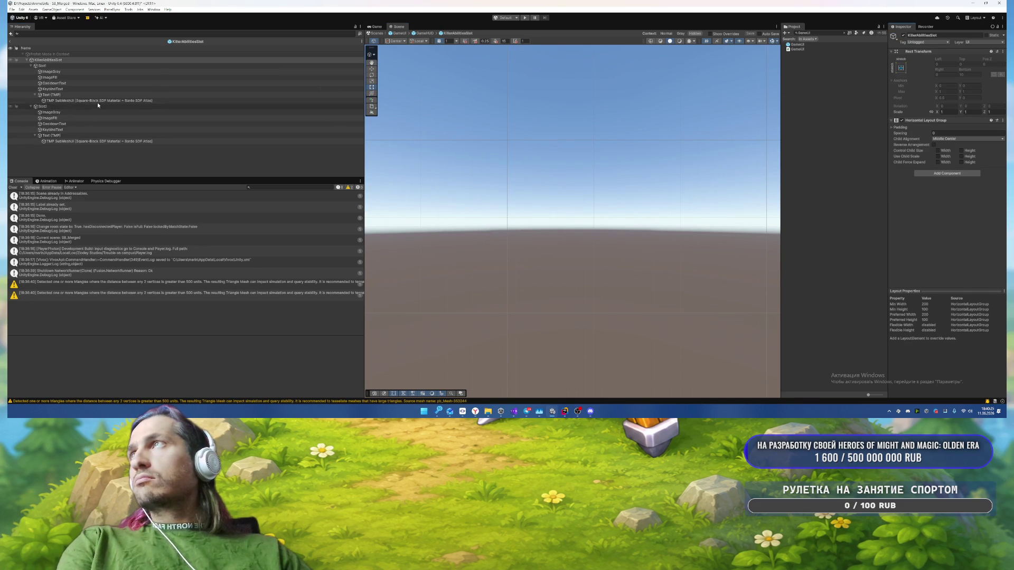
# Step: Give the Freeze NPC slot's ImageFill the Circle - 64 sprite and move it above ImageGray
pyautogui.click(101, 95)
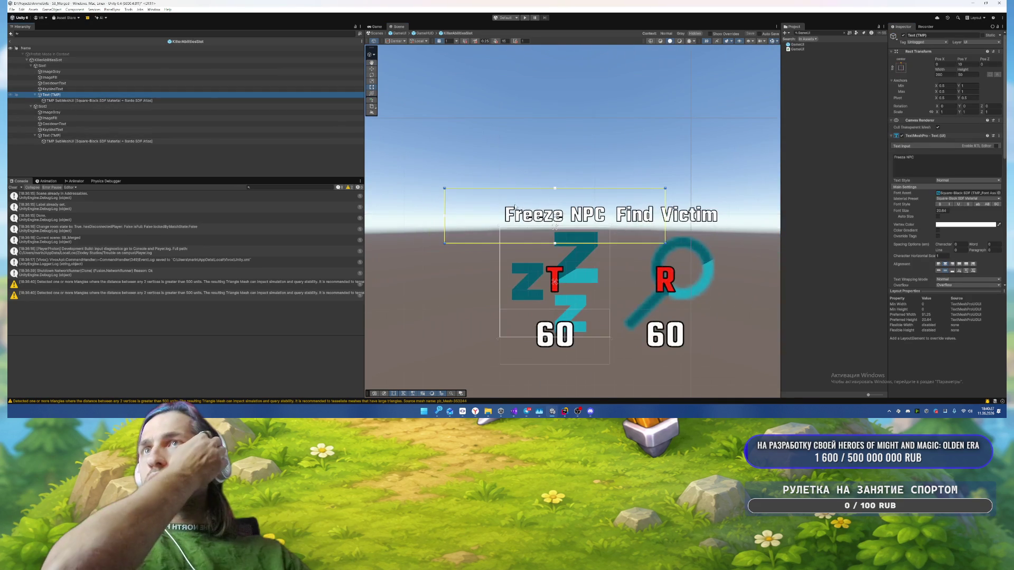
pyautogui.click(65, 77)
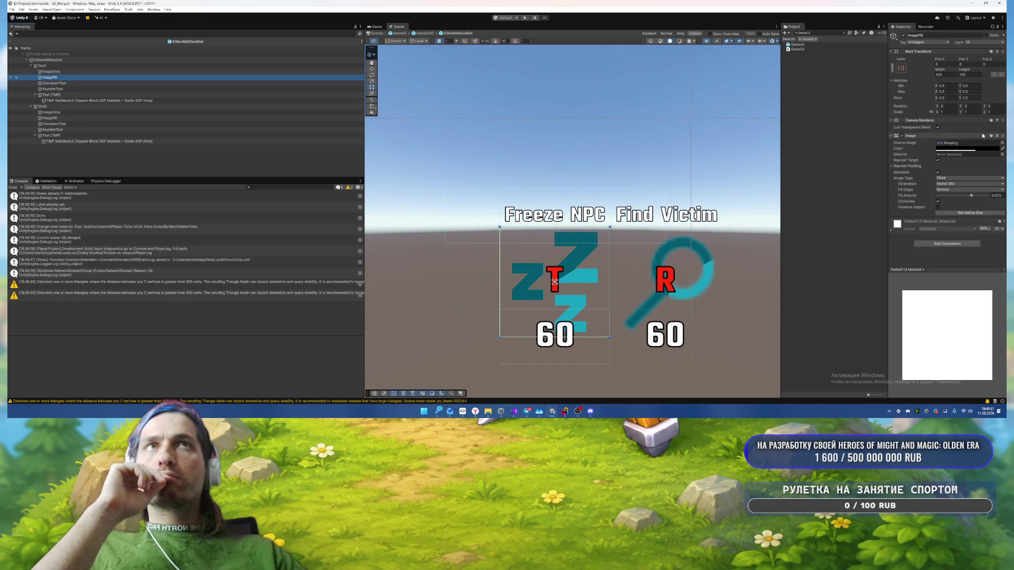
pyautogui.click(1002, 143)
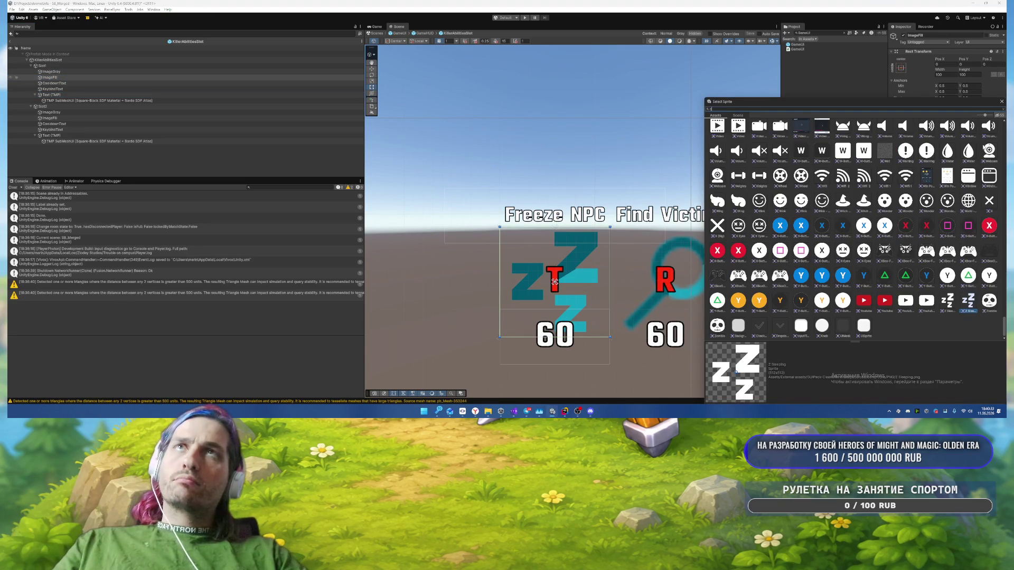
pyautogui.write('ircle')
pyautogui.click(778, 133)
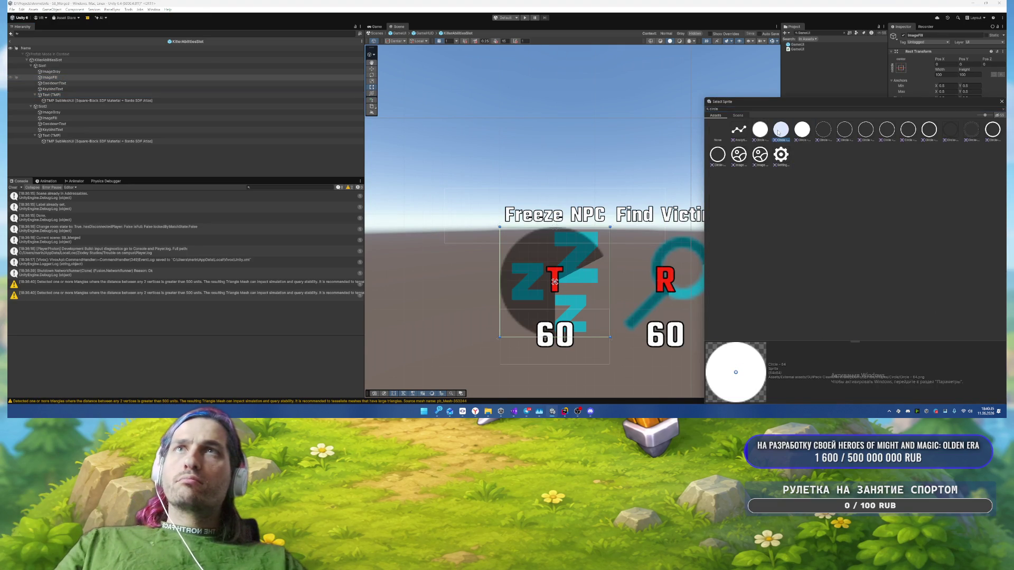
pyautogui.doubleClick(778, 133)
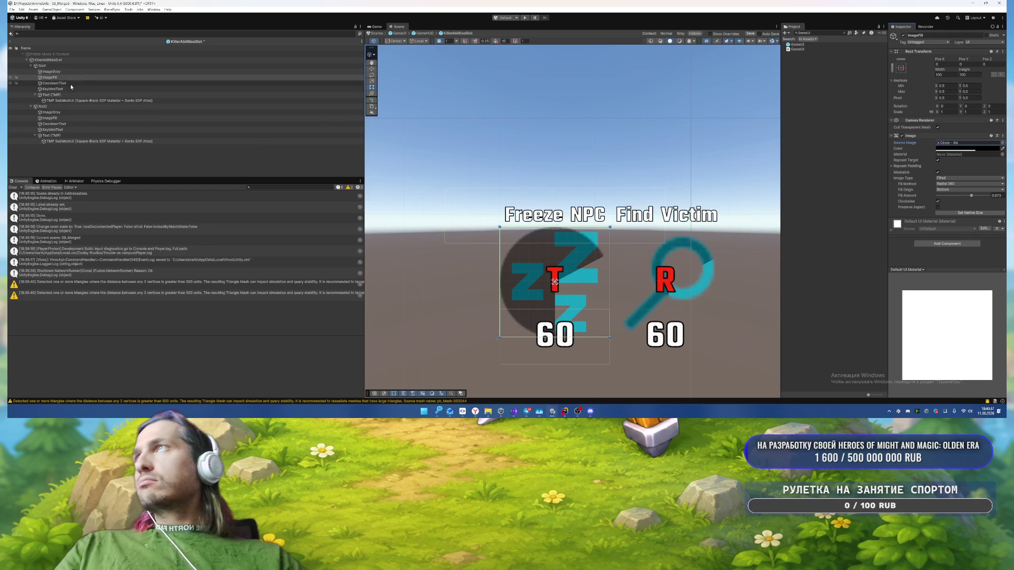
pyautogui.moveTo(64, 70); pyautogui.dragTo(64, 69)
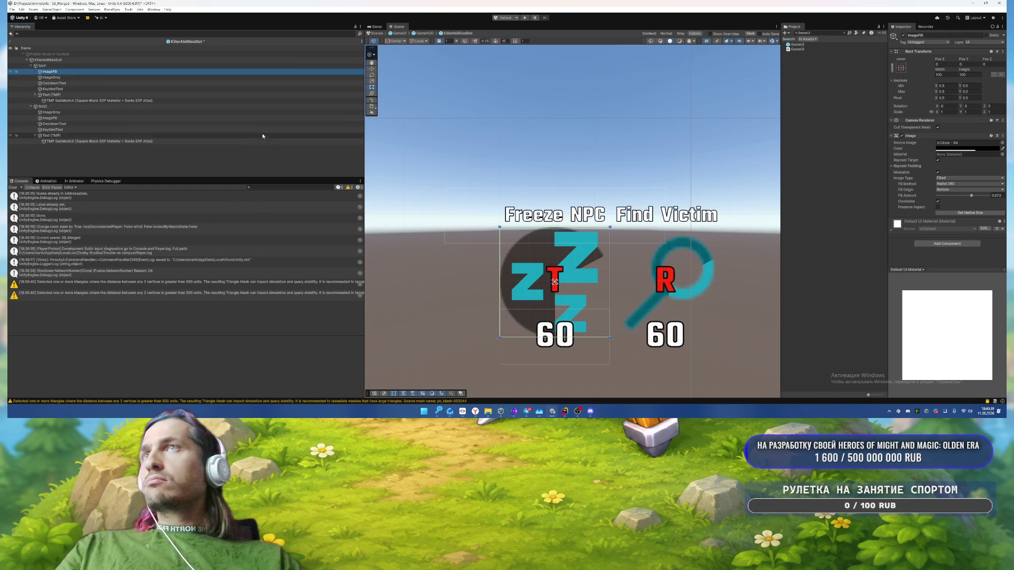
# Step: Move the Find Victim slot's ImageFill above ImageGray and give it the Circle-256 sprite
pyautogui.click(53, 118)
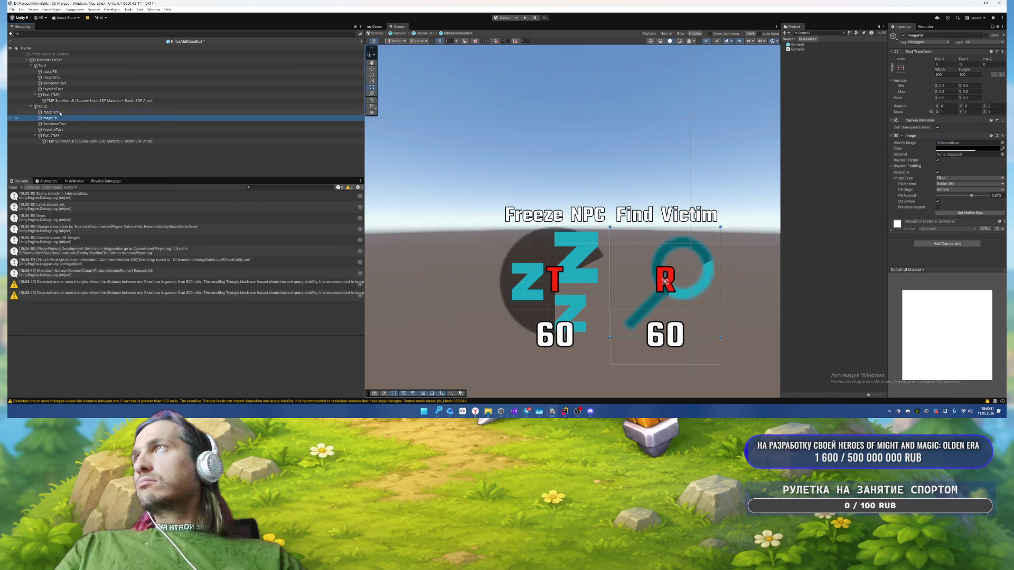
pyautogui.moveTo(59, 113); pyautogui.dragTo(60, 110)
pyautogui.click(1001, 143)
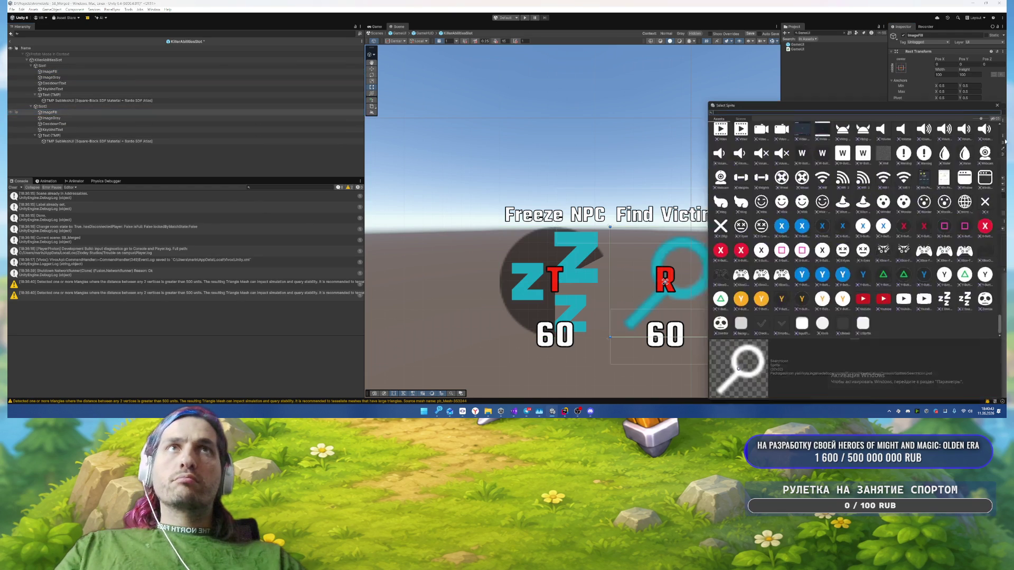
pyautogui.write('circle')
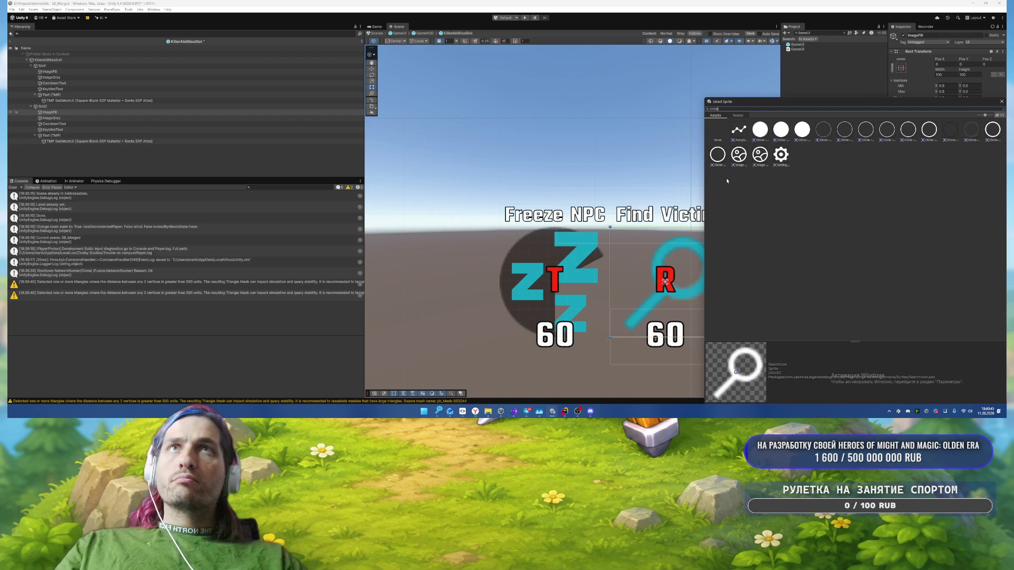
pyautogui.click(759, 131)
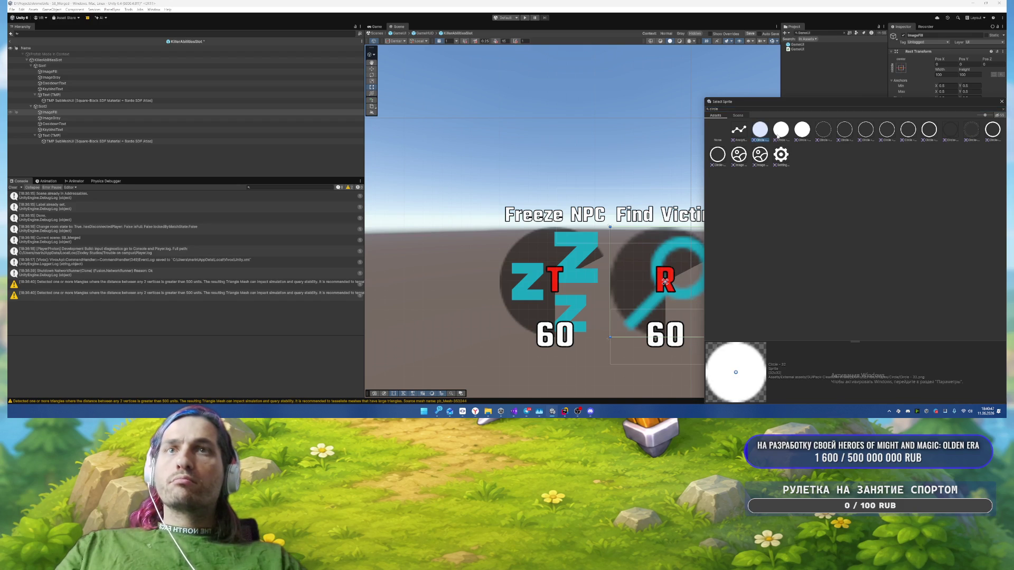
pyautogui.click(804, 136)
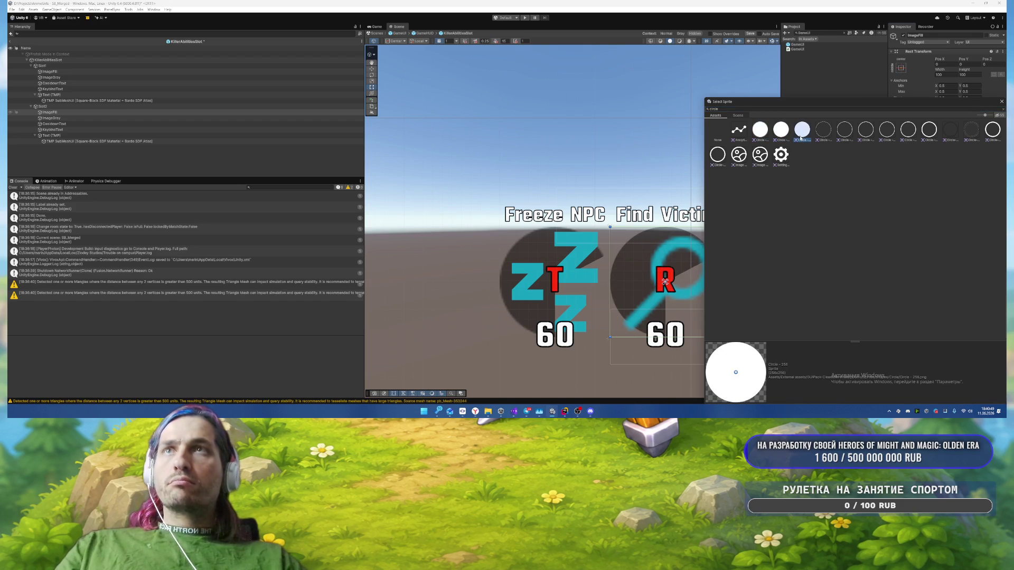